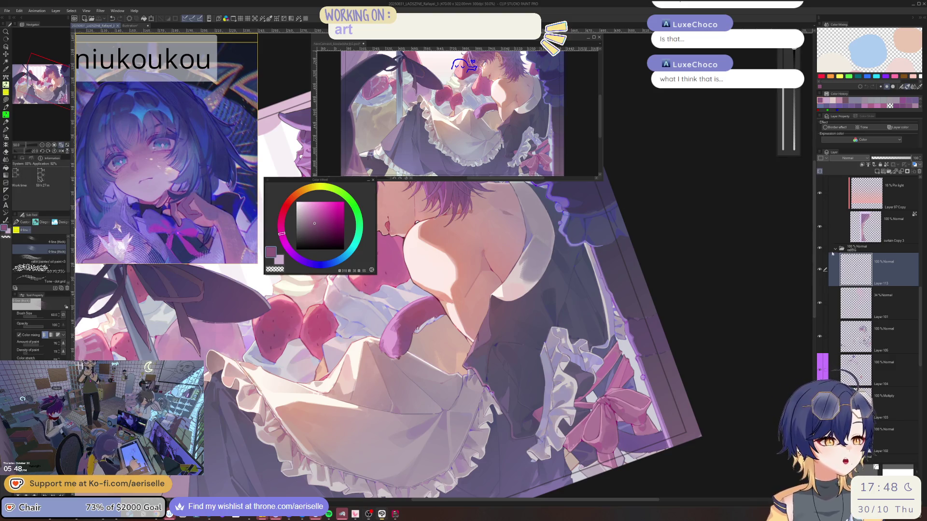
- Rotate and zoom the view, then eyedrop the dark navy from the maid's dress
drag(805, 253, 604, 299)
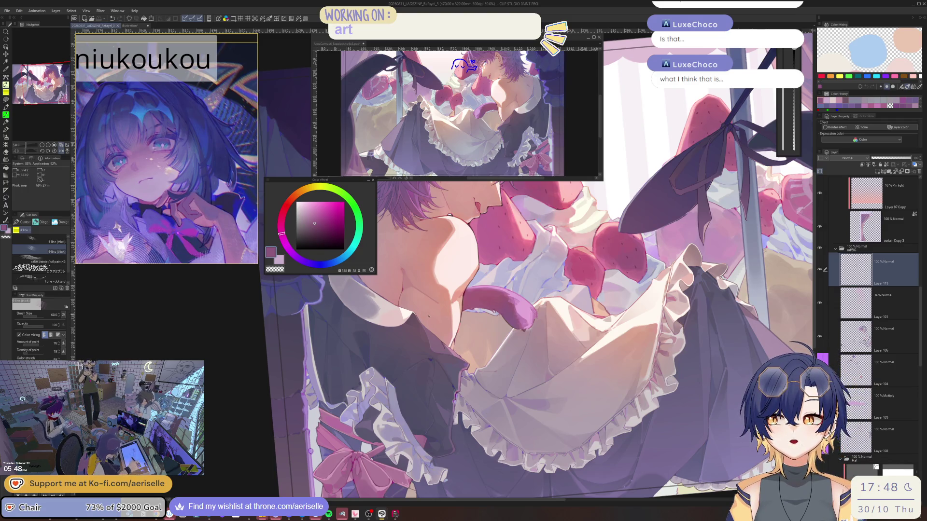
drag(399, 328, 361, 251)
scroll(424, 327, up, 4)
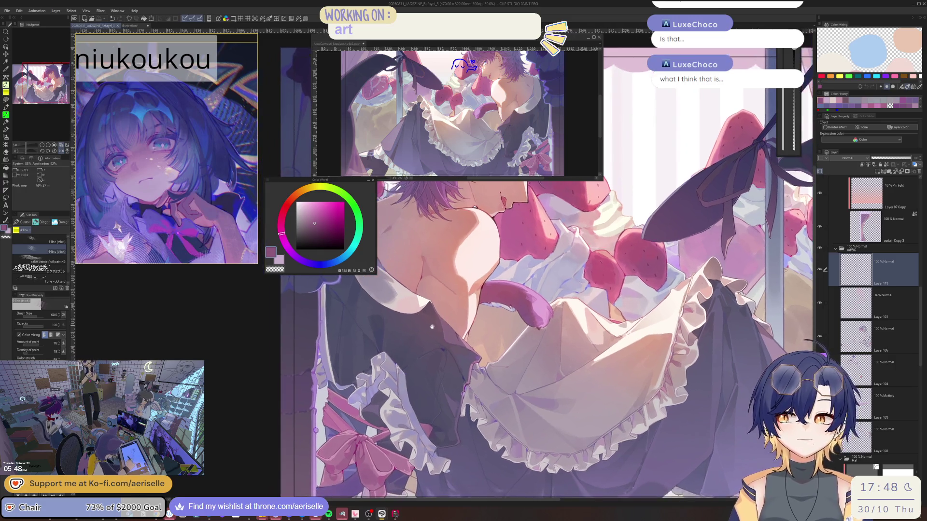
scroll(360, 322, up, 1)
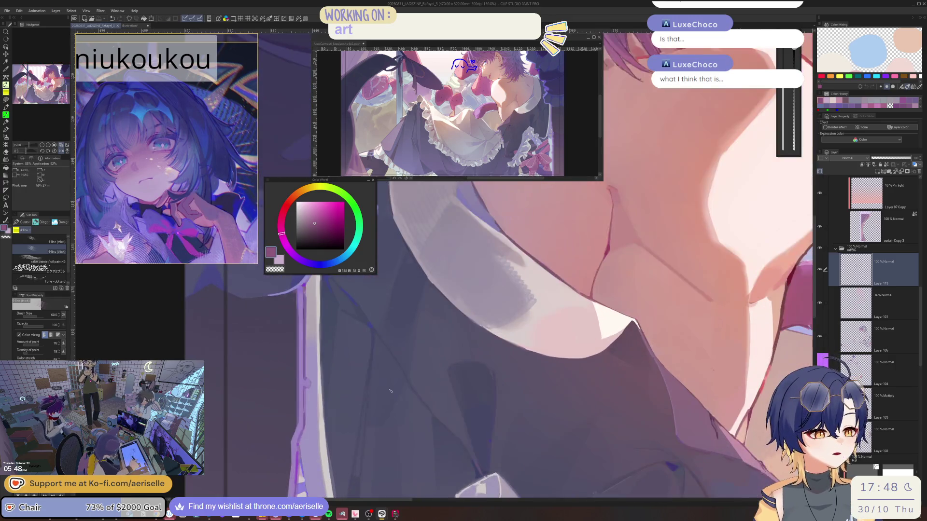
alt+click(348, 294)
- Nudge the navy to a slightly lighter blue-violet on the Color Wheel
scroll(348, 295, up, 1)
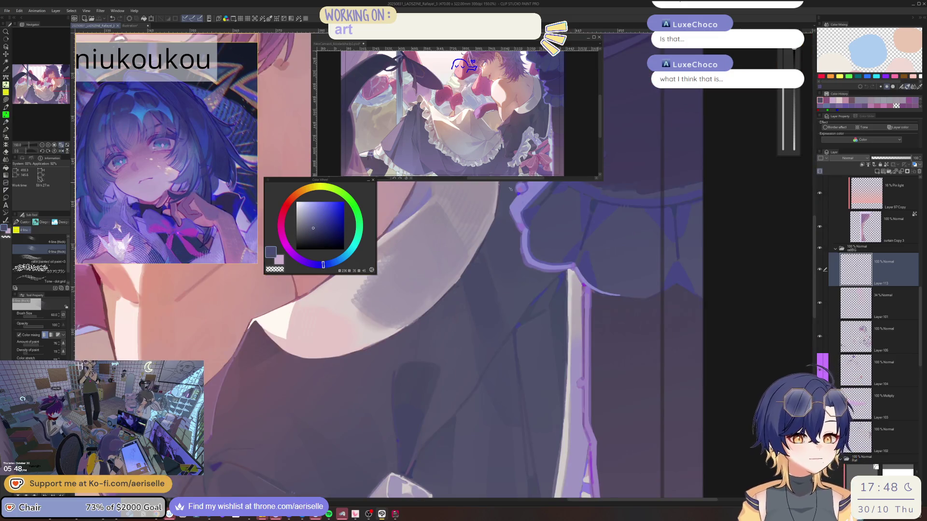
scroll(511, 190, down, 1)
drag(506, 309, 509, 332)
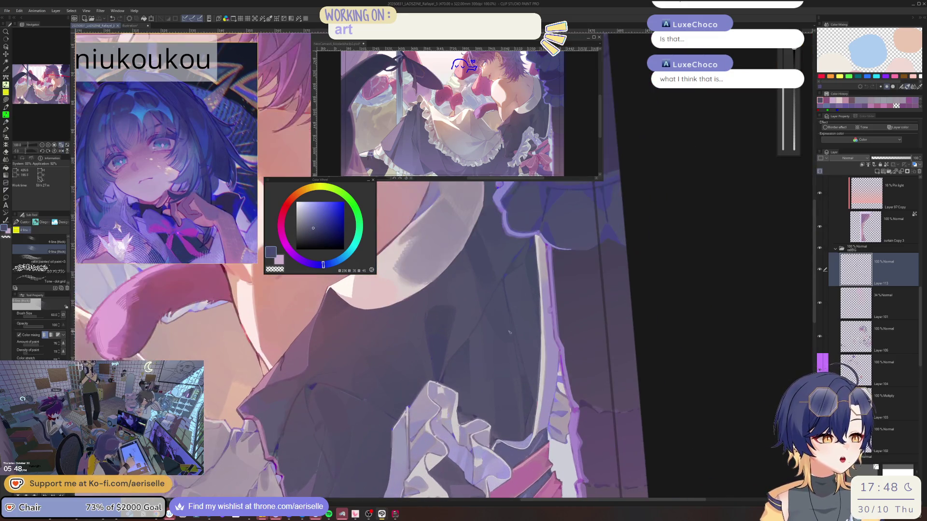
scroll(510, 332, up, 1)
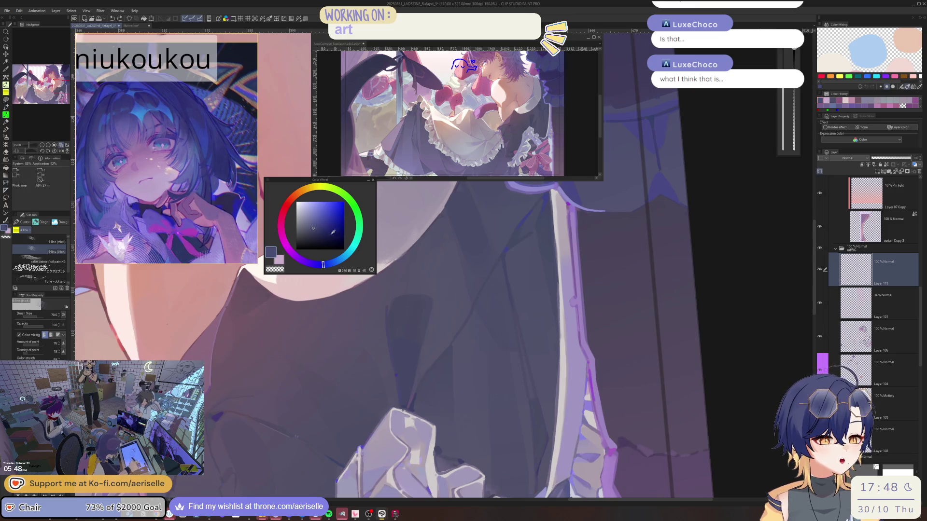
alt+click(548, 340)
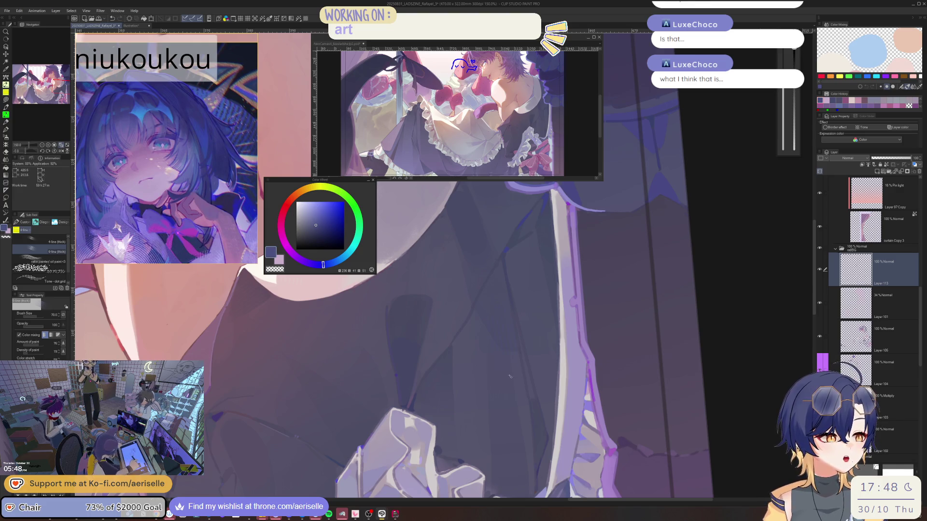
scroll(509, 375, down, 3)
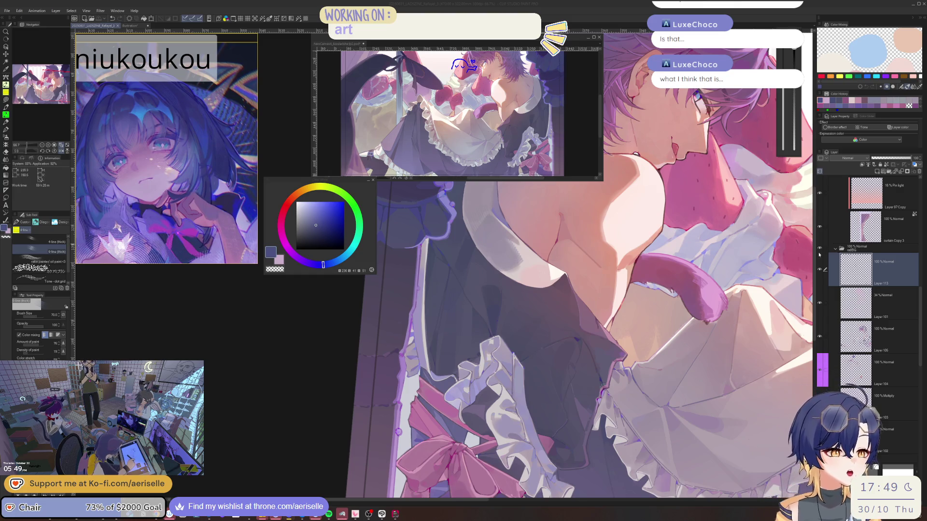
- Zoom in on the skirt, sample a light lavender from the ruffles and shrink the brush
click(407, 318)
drag(441, 336, 472, 322)
scroll(472, 321, up, 5)
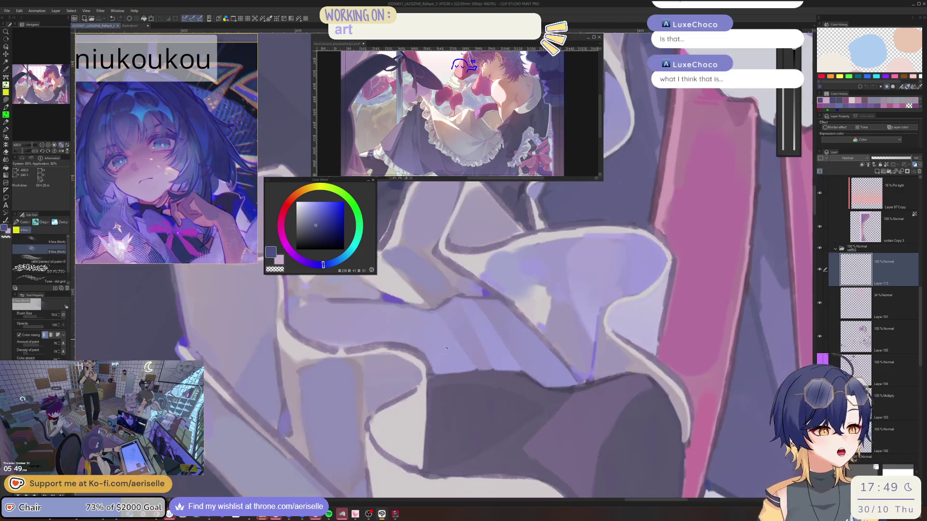
click(314, 208)
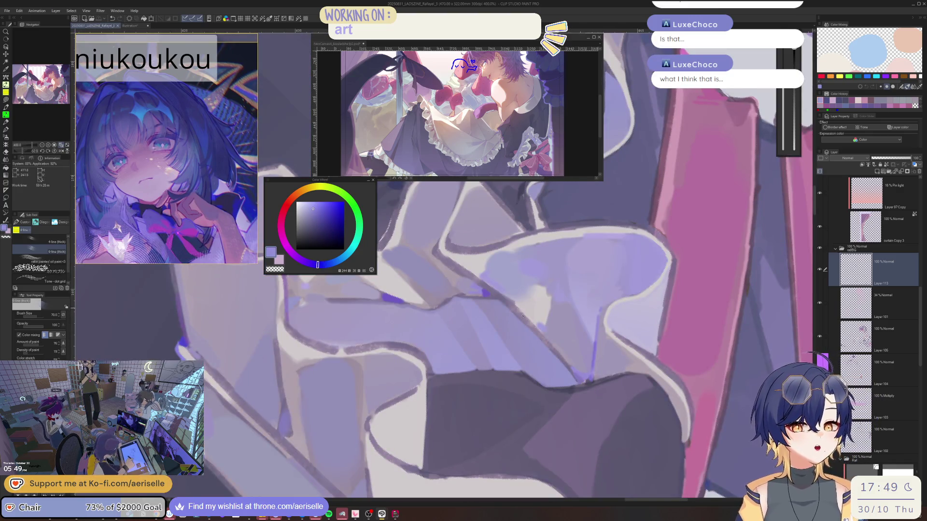
drag(475, 333, 481, 337)
key(bracketleft)
key(bracketleft)
key(bracketleft)
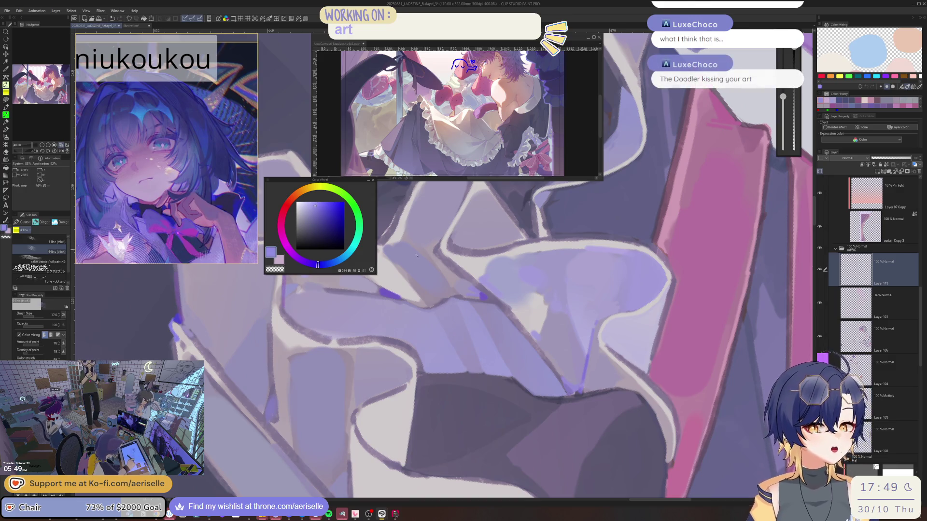
- Mirror and rotate the view to match the frills' angle, brush size 50
key(h)
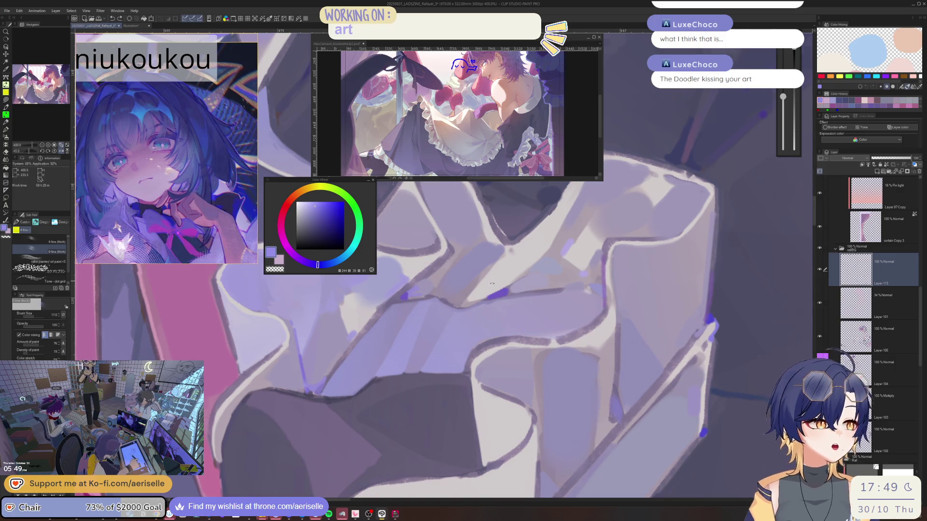
drag(492, 283, 480, 328)
key(bracketright)
key(bracketright)
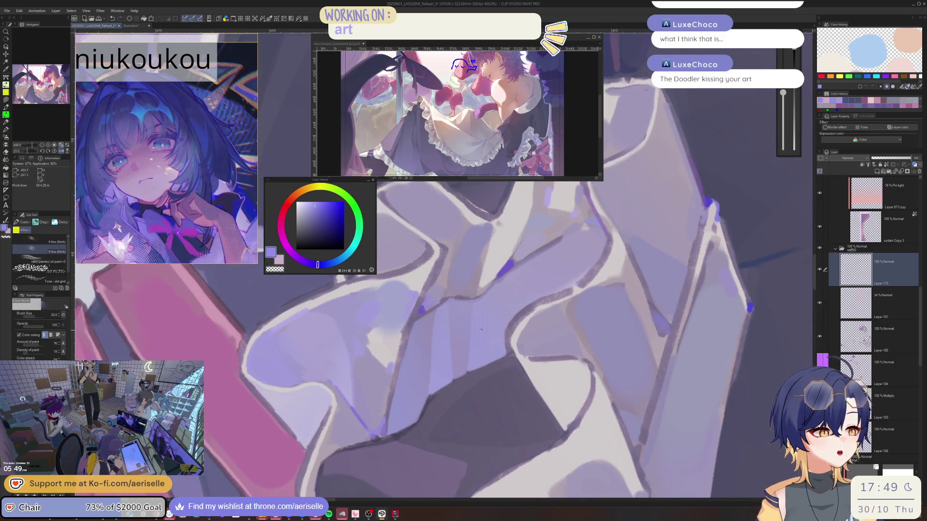
key(bracketright)
key(bracketright)
key(bracketright)
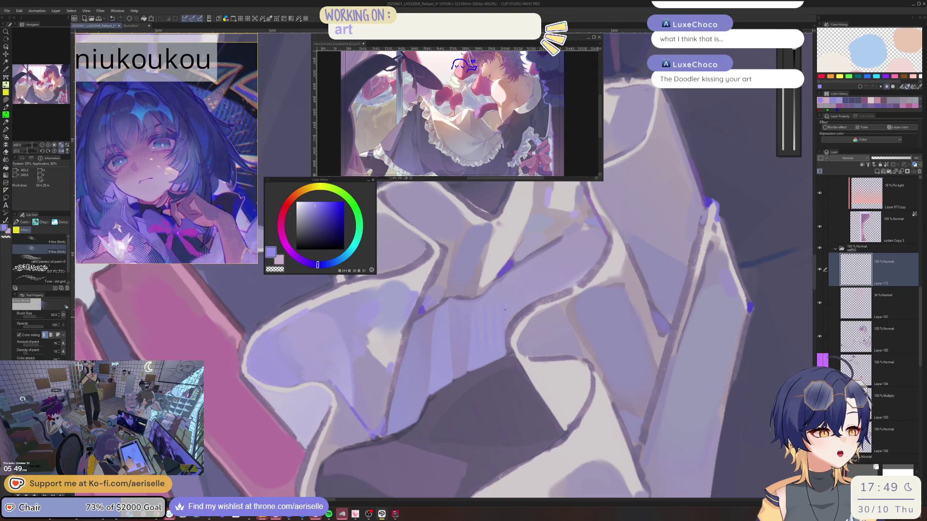
drag(489, 304, 559, 287)
scroll(565, 314, down, 6)
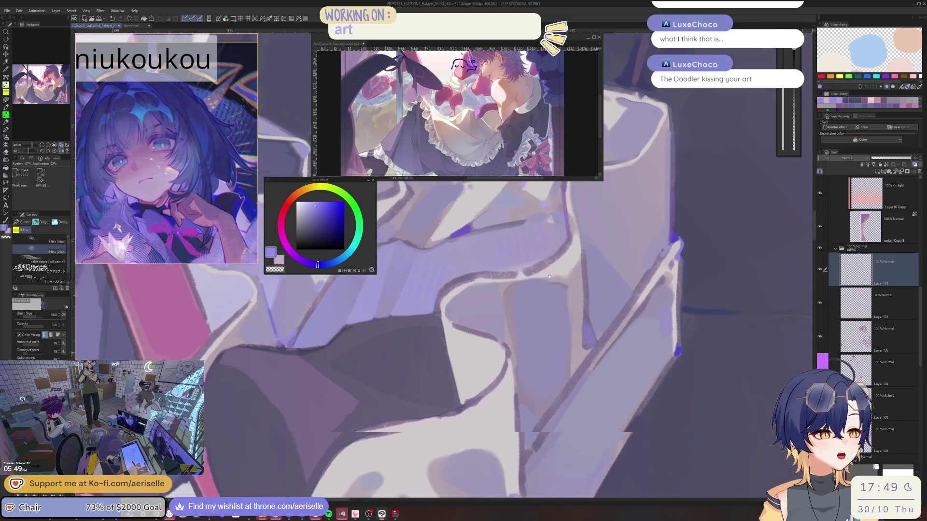
scroll(538, 279, up, 5)
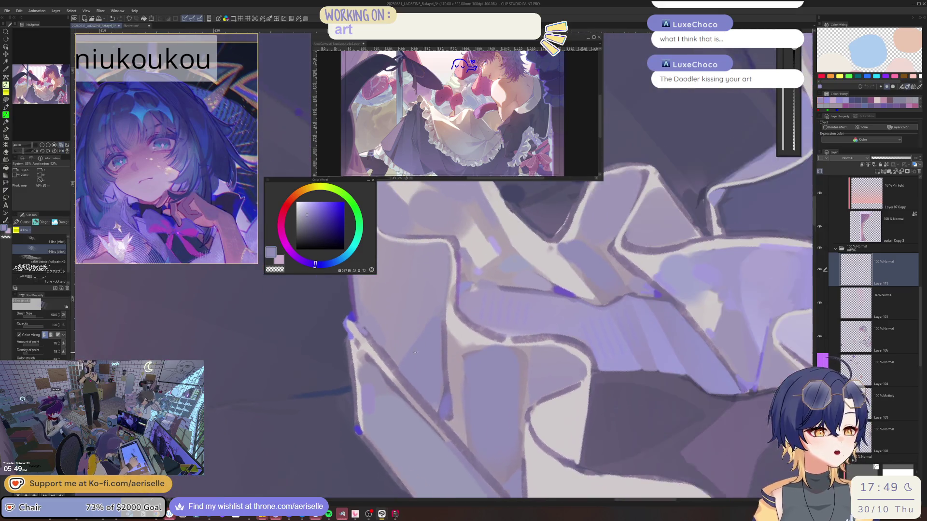
drag(414, 353, 409, 338)
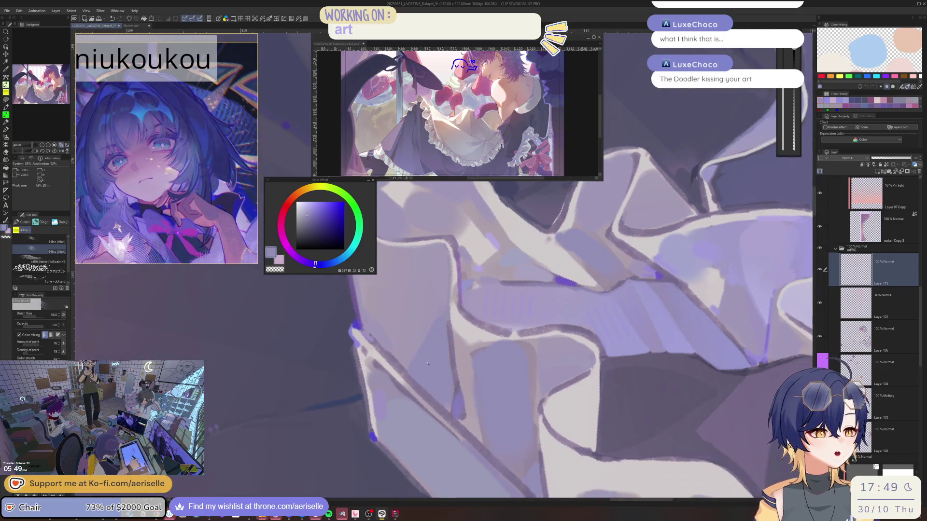
scroll(419, 272, down, 3)
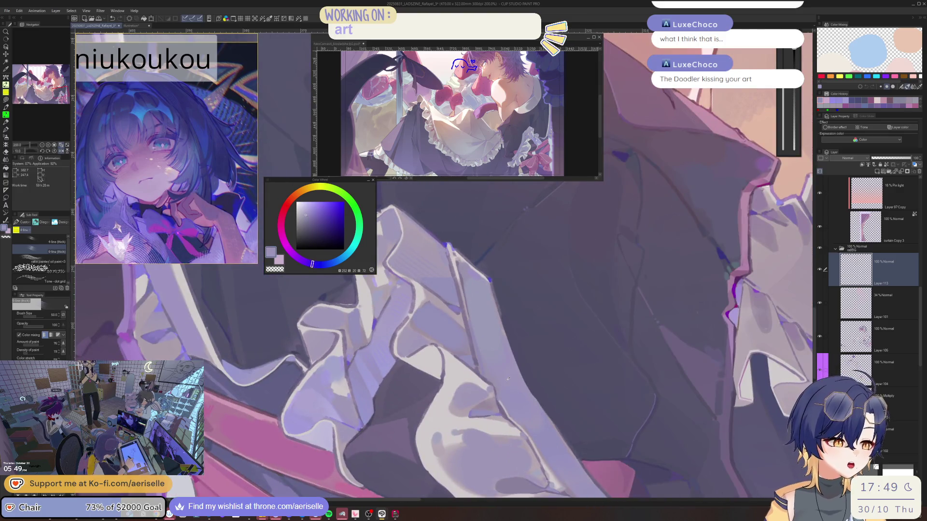
- Paint a thin light lavender line along the frill edge, then reduce the brush size
drag(451, 249, 506, 379)
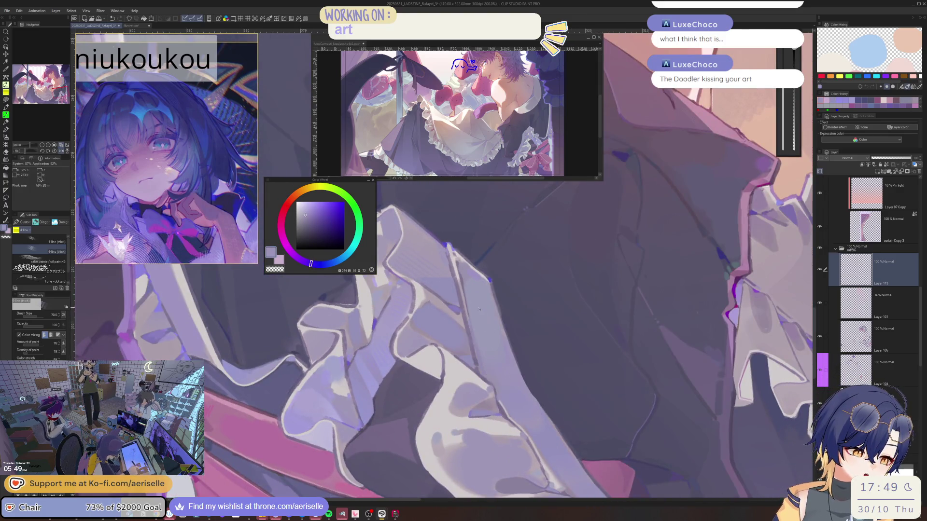
drag(483, 315, 418, 385)
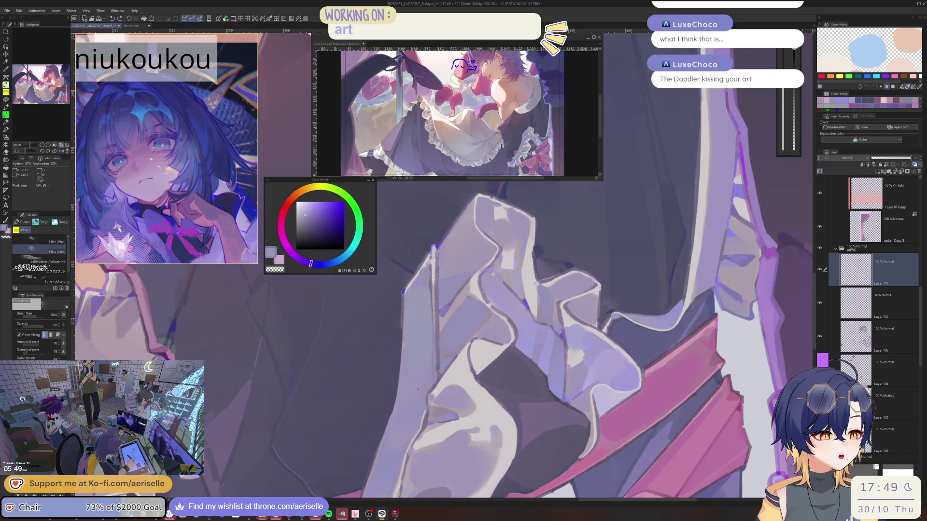
key(bracketleft)
key(bracketleft)
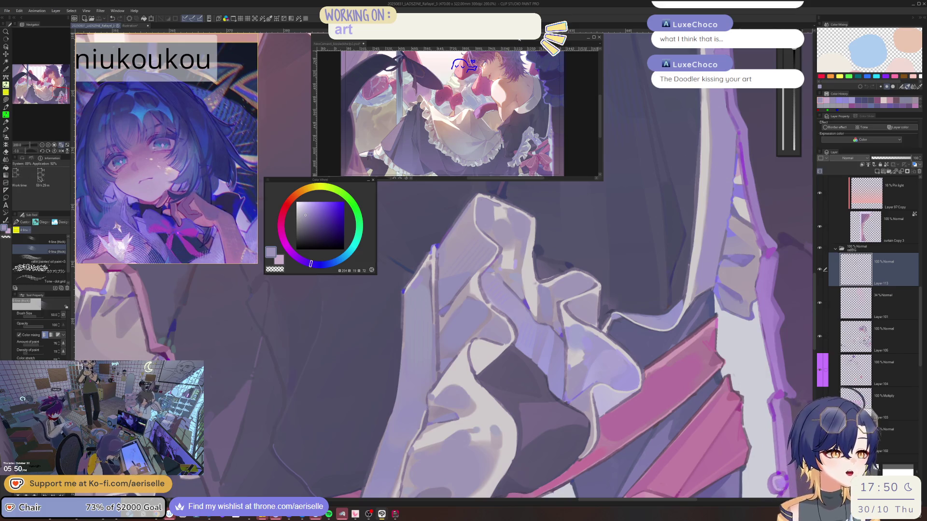
- Activate the floating second illustration and scroll-zoom in and back out to about 55%
click(461, 76)
scroll(461, 76, up, 6)
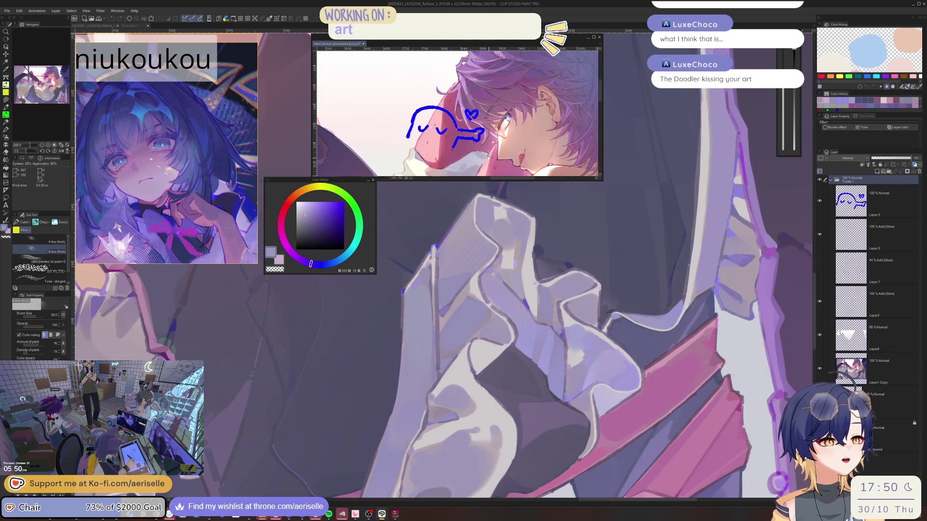
scroll(488, 157, down, 5)
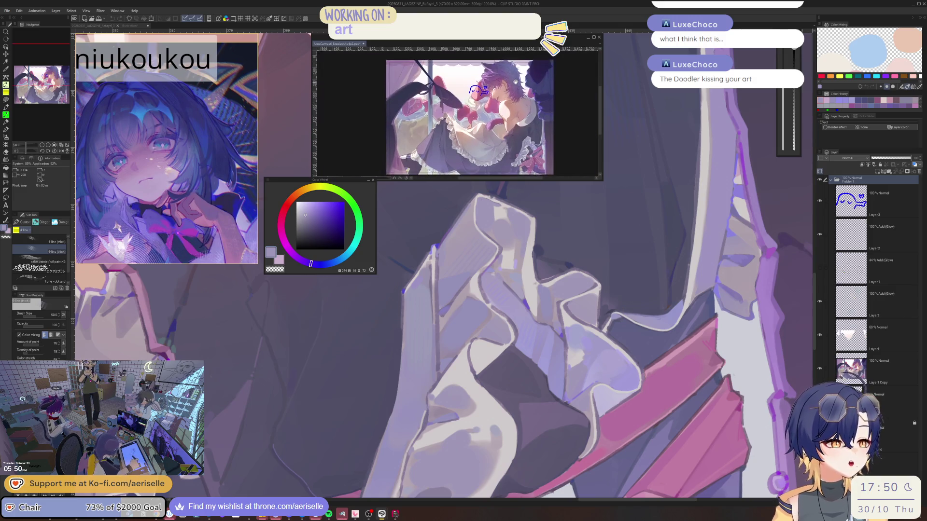
scroll(508, 81, up, 1)
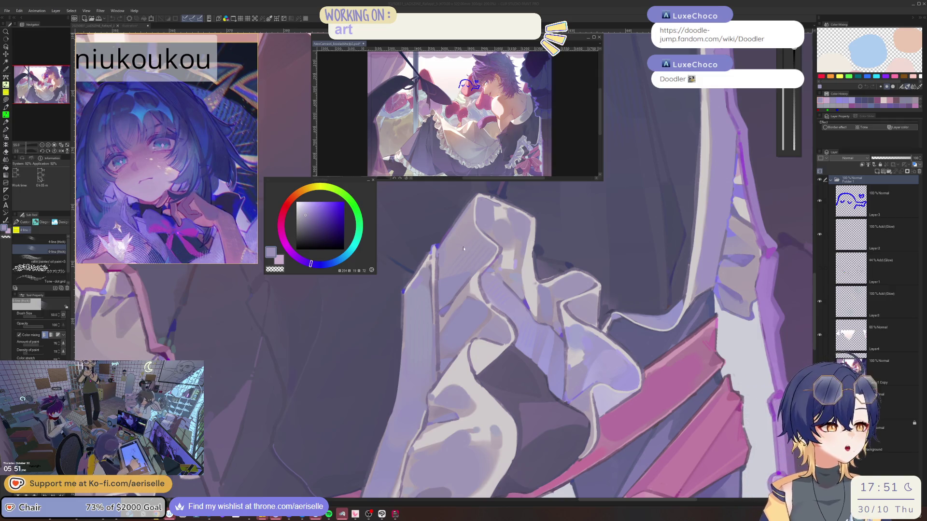
- Switch to Rafayel_3, pick a lighter pink, brush size 70, zoom to 150% on the skirt
key(ctrl+Tab)
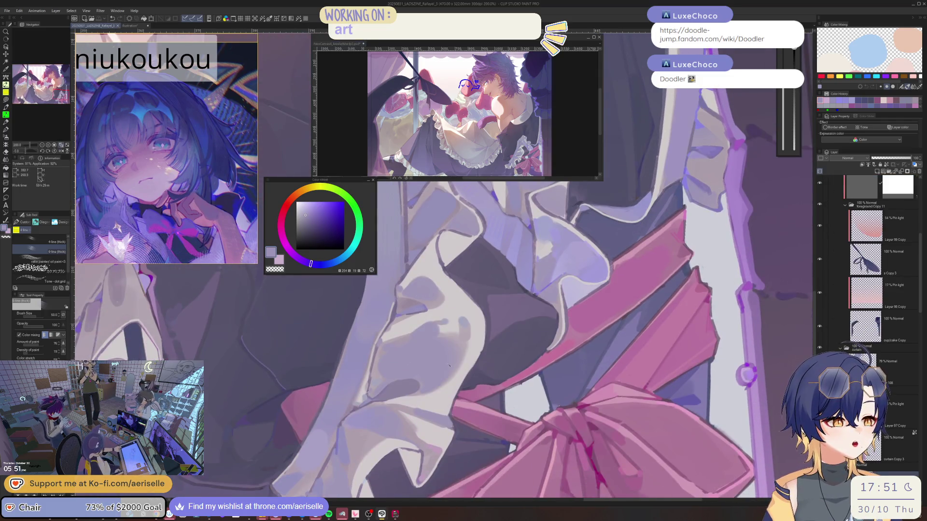
mouse_move(449, 365)
mouse_down()
mouse_move(457, 279)
mouse_move(360, 300)
mouse_up()
alt+click(457, 279)
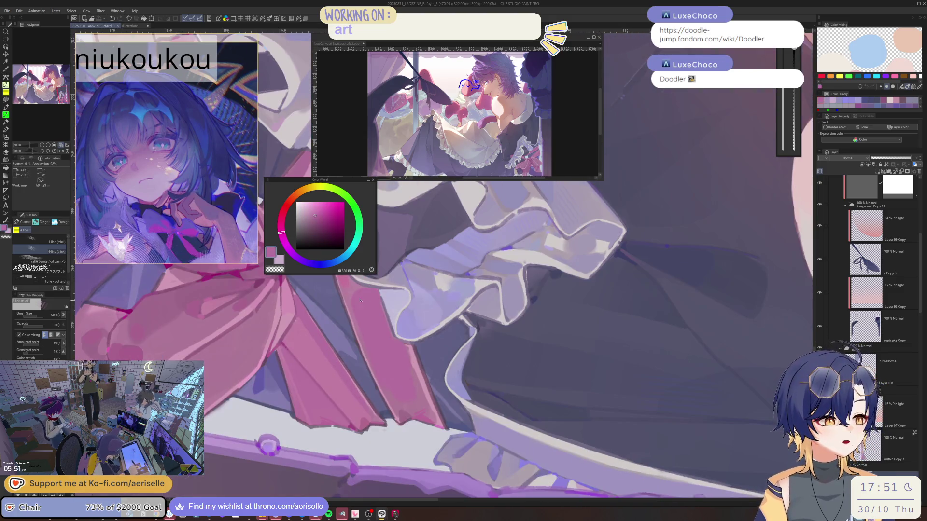
key(bracketright)
alt+click(407, 399)
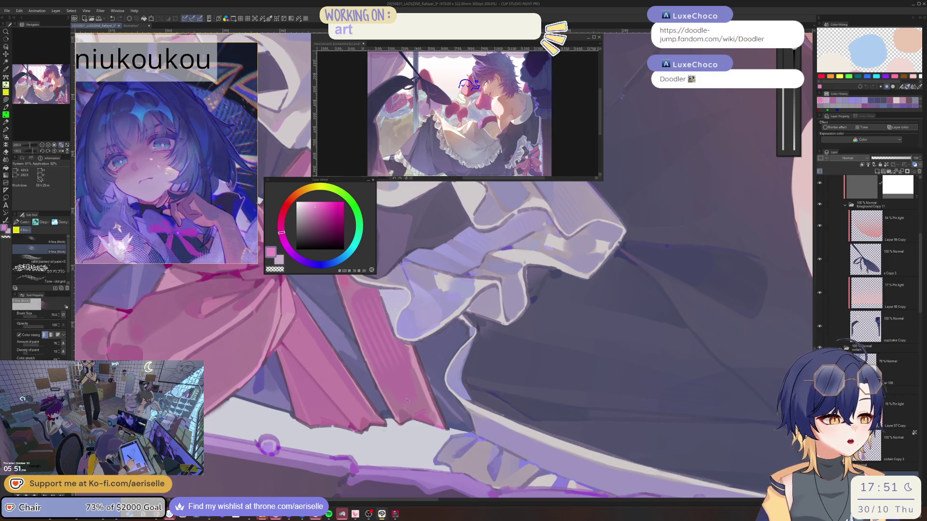
key(ctrl+minus)
key(ctrl+minus)
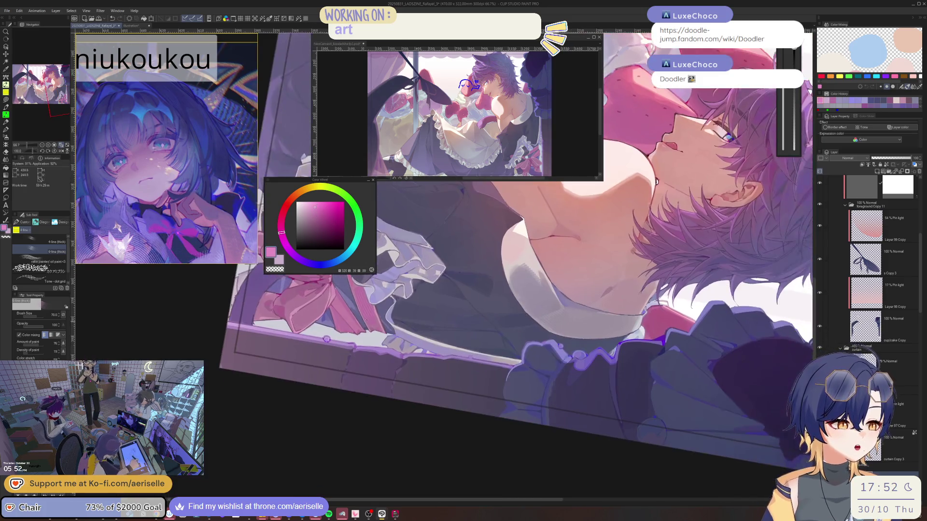
key(ctrl+plus)
key(ctrl+plus)
- Sample a muted pink from the bow and shift its hue slightly on the Color Wheel
click(317, 214)
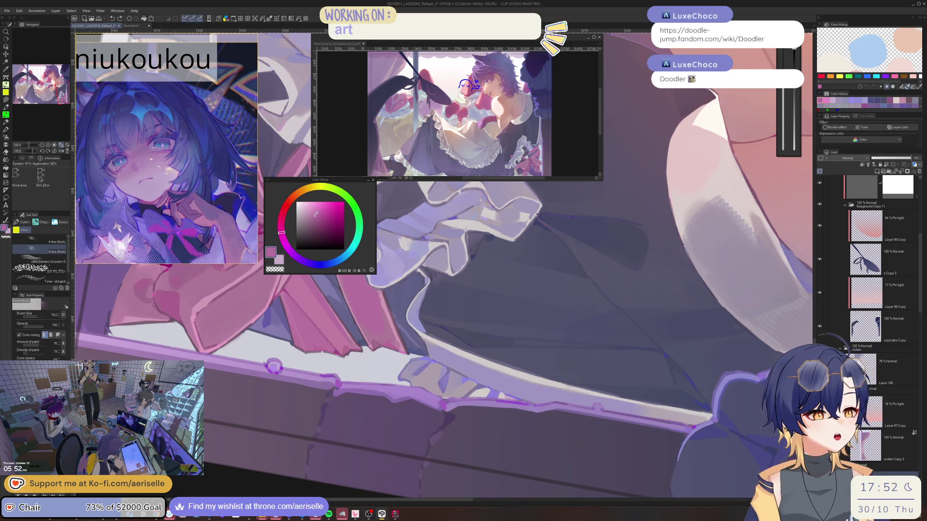
click(280, 226)
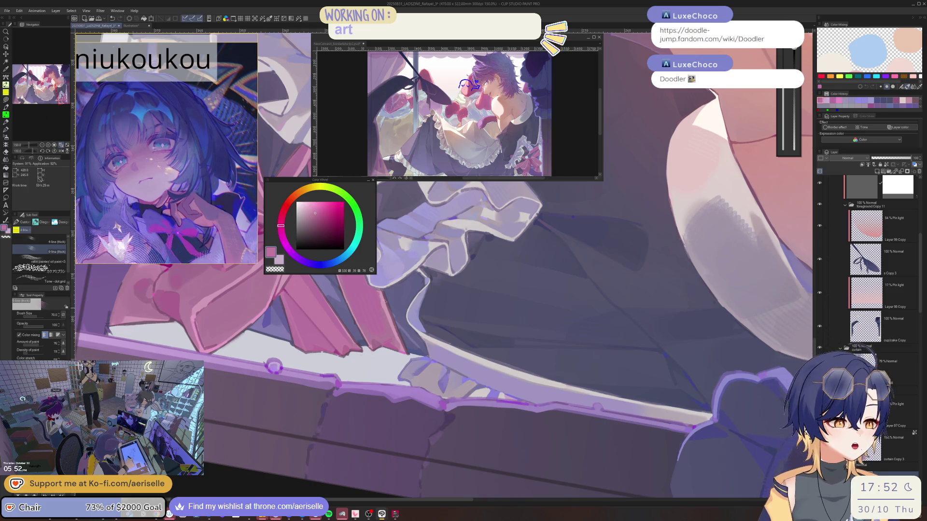
key(minus)
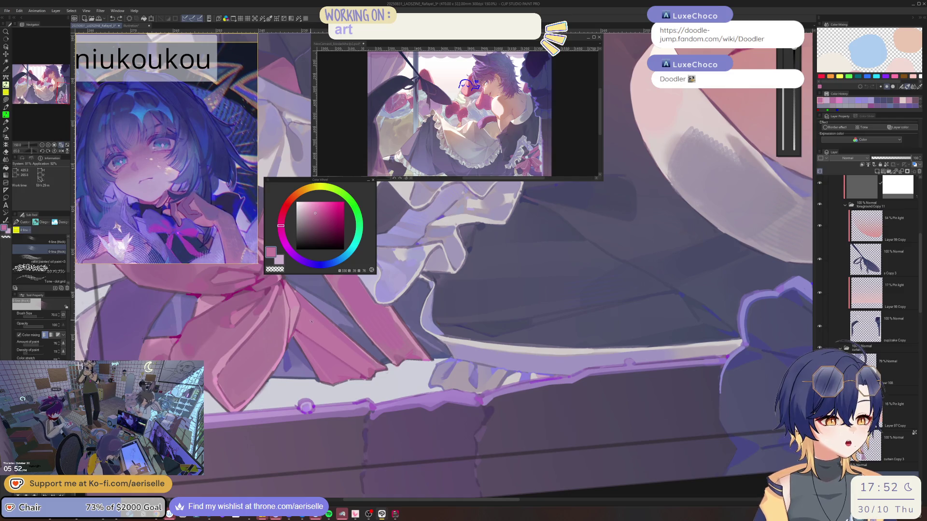
key(ctrl+minus)
key(ctrl+minus)
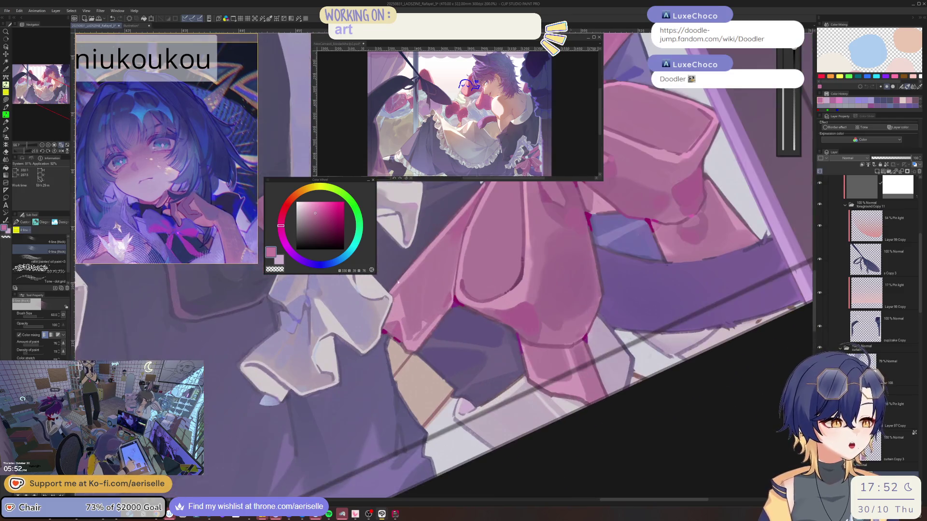
scroll(419, 244, up, 5)
click(281, 229)
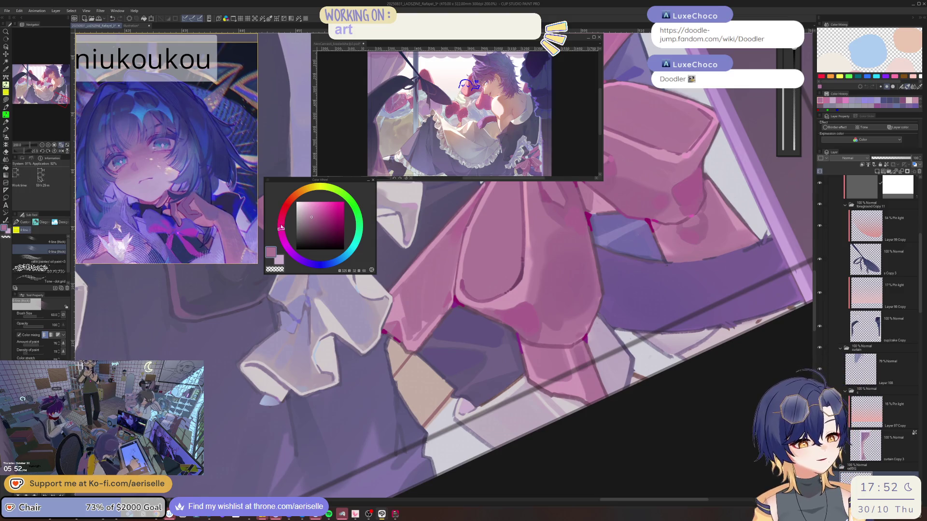
drag(281, 228, 280, 222)
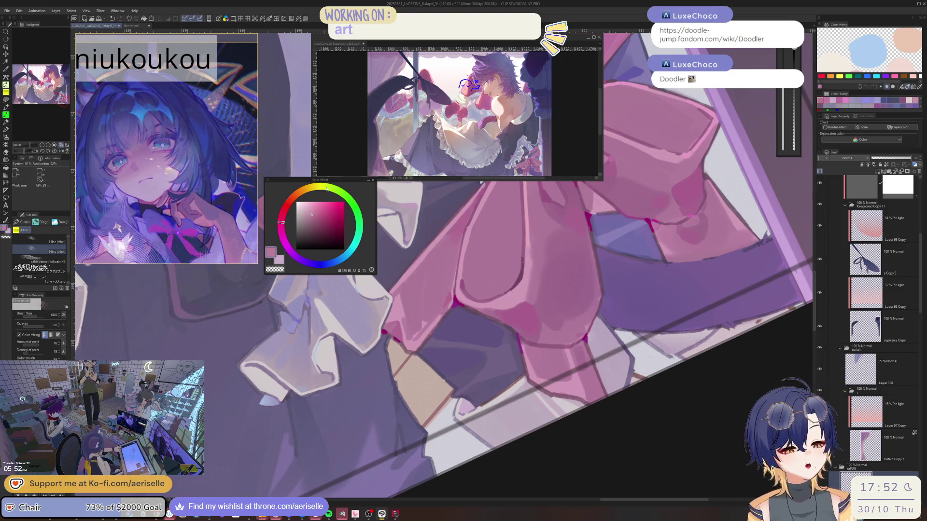
- Dab pink shading onto the frills beside the bow with a slightly larger brush
drag(326, 189, 433, 275)
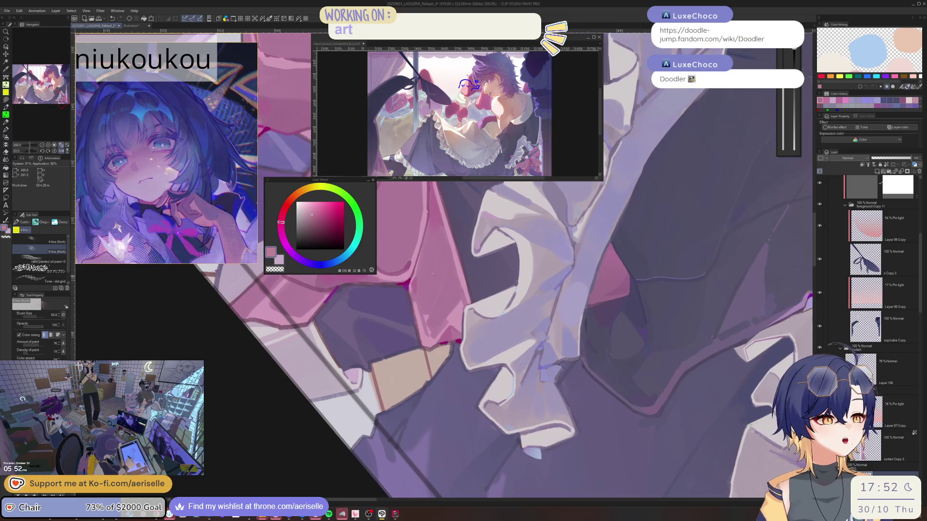
key(bracketright)
click(436, 277)
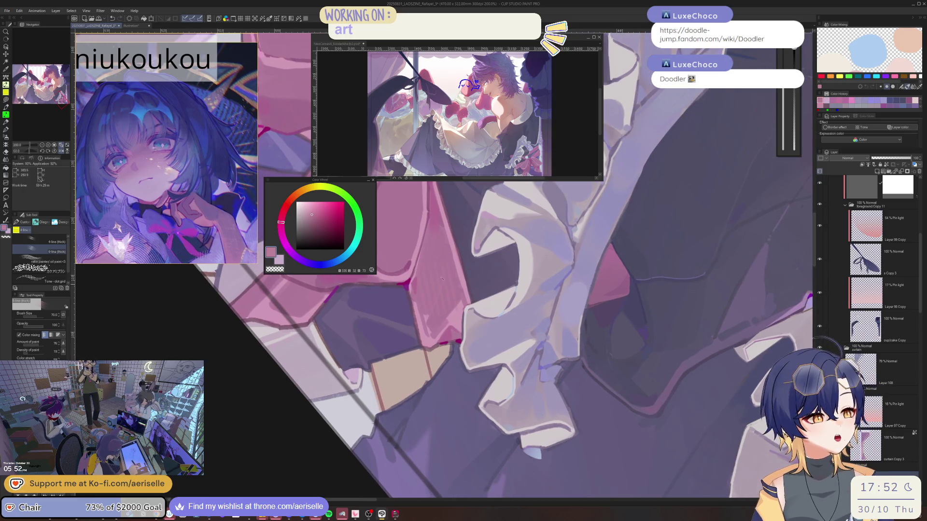
scroll(434, 252, down, 1)
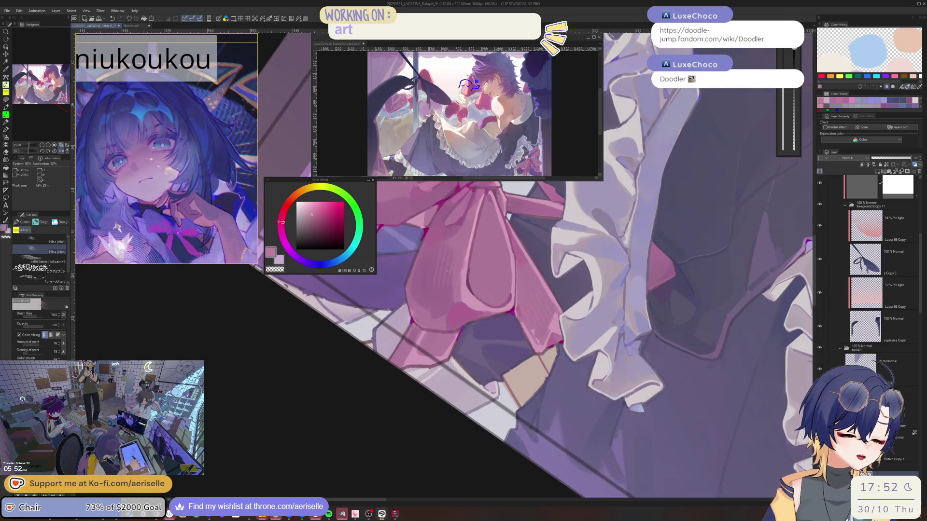
key(h)
drag(461, 241, 421, 264)
drag(508, 265, 425, 293)
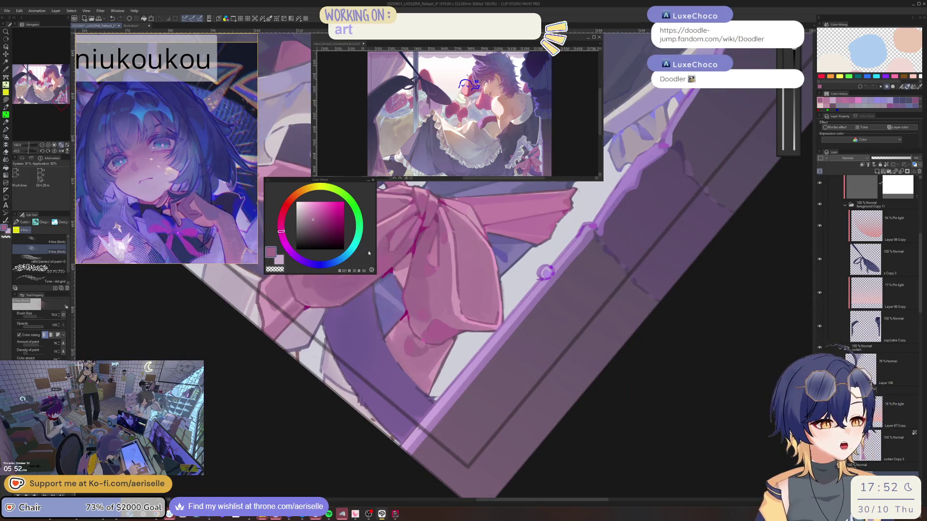
- Choose a deeper muted pink, then lighten it and raise its saturation slightly
alt+click(441, 278)
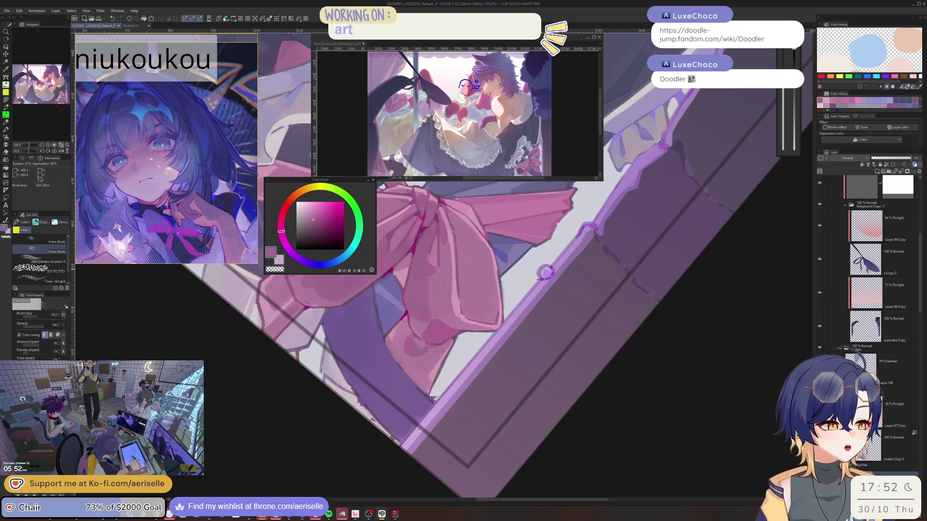
scroll(438, 269, down, 5)
scroll(383, 258, up, 3)
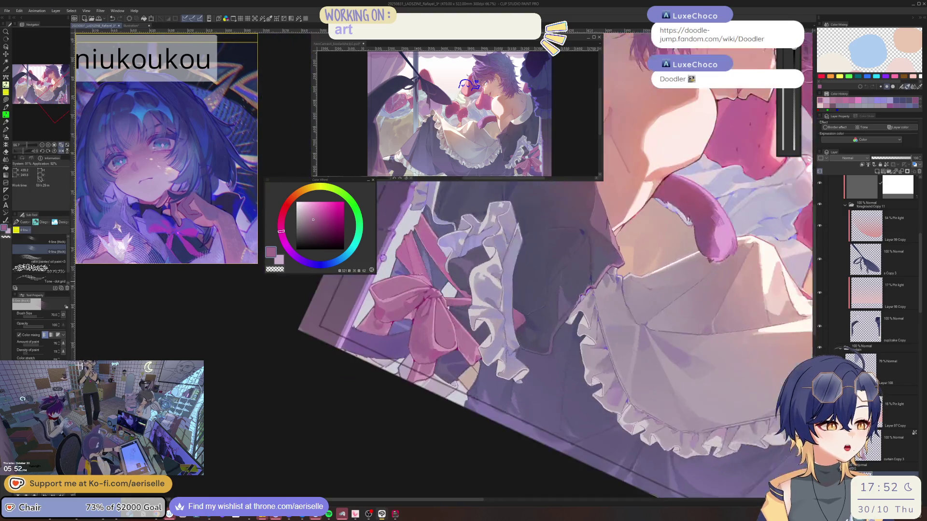
scroll(382, 258, up, 5)
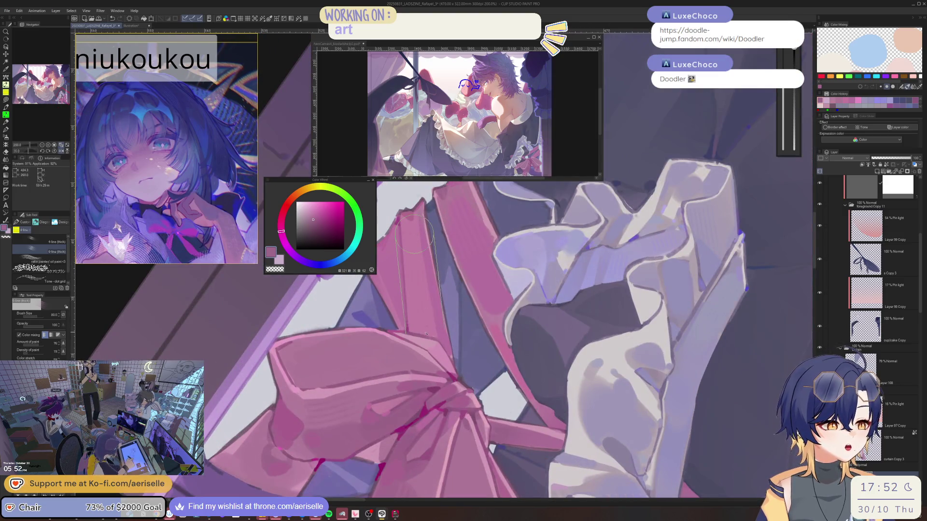
click(314, 211)
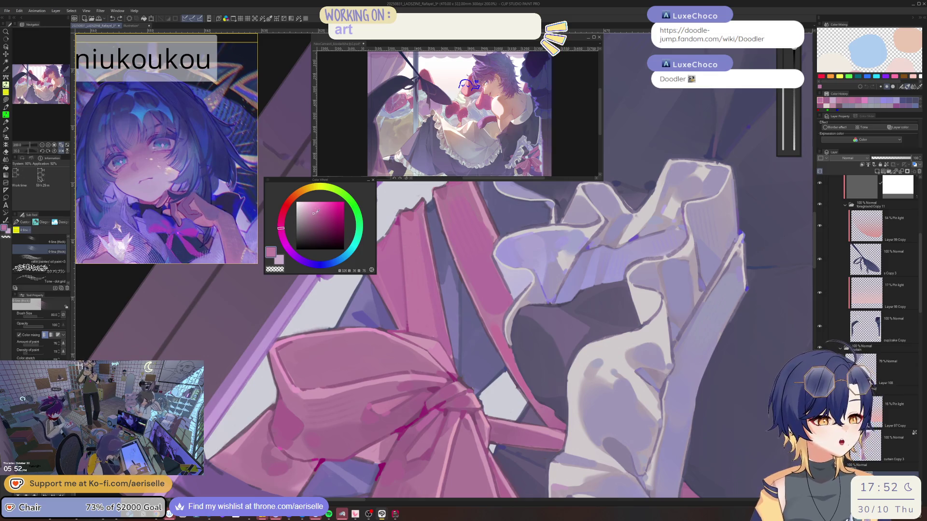
click(315, 214)
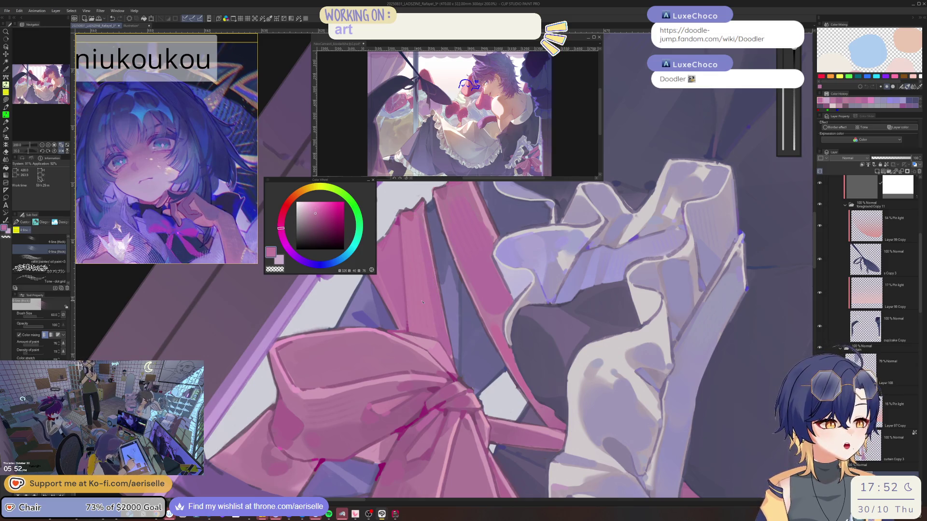
mouse_move(174, 151)
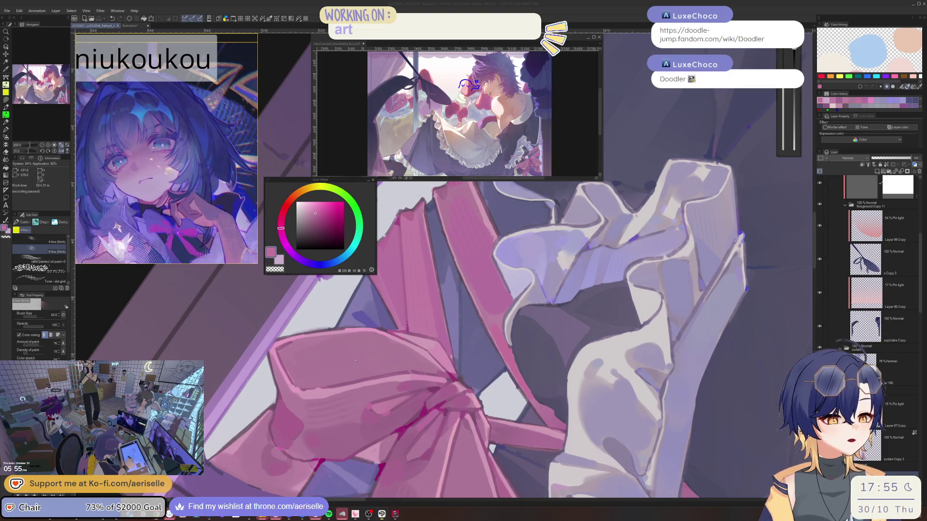
- Sample the dress's purple-blue, make it bluer and more saturated, and centre the bow
drag(435, 313, 461, 342)
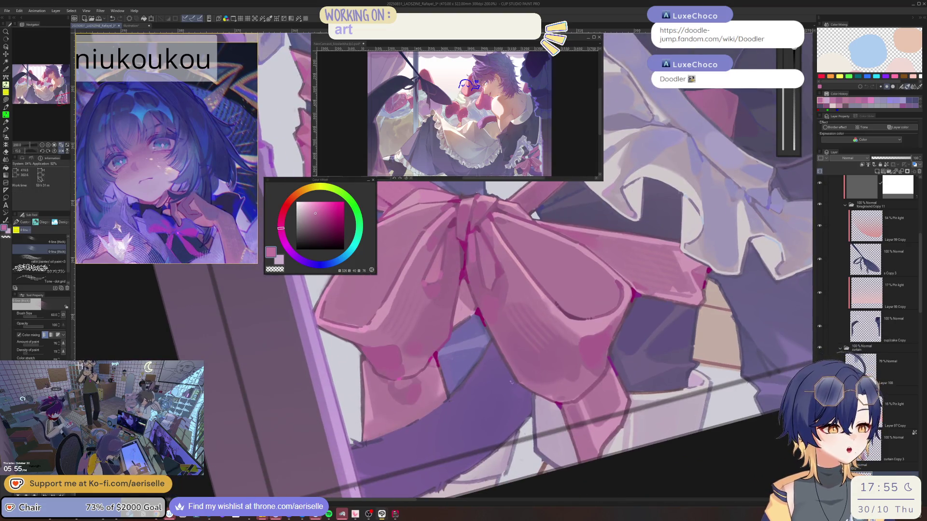
alt+click(466, 356)
alt+click(550, 374)
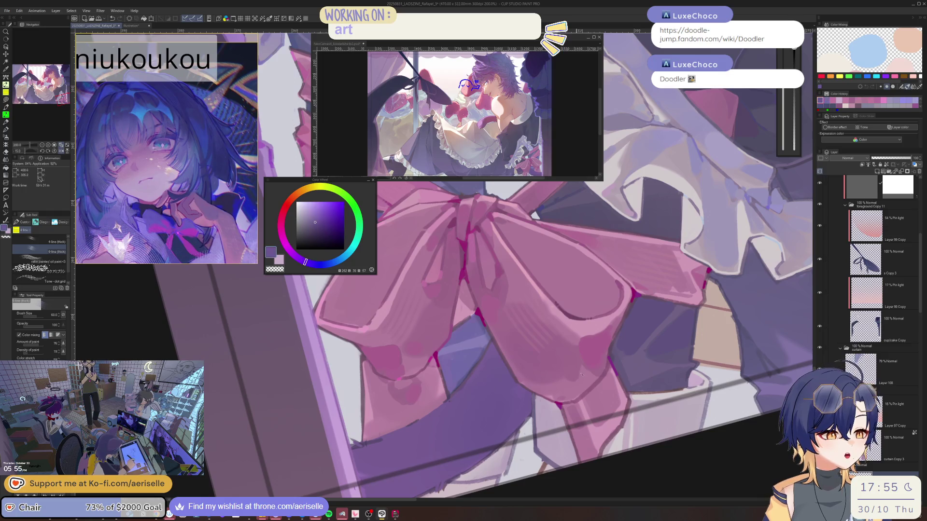
drag(549, 374, 425, 376)
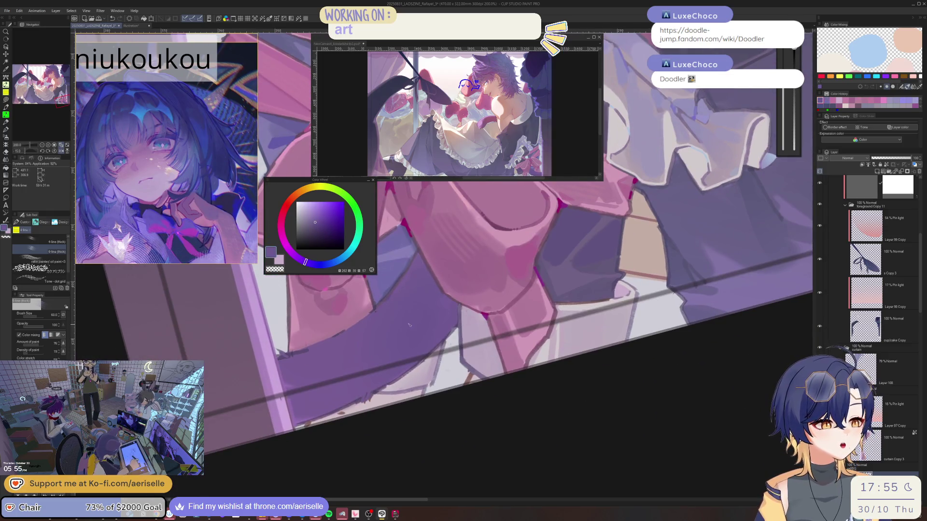
click(315, 222)
drag(420, 309, 429, 288)
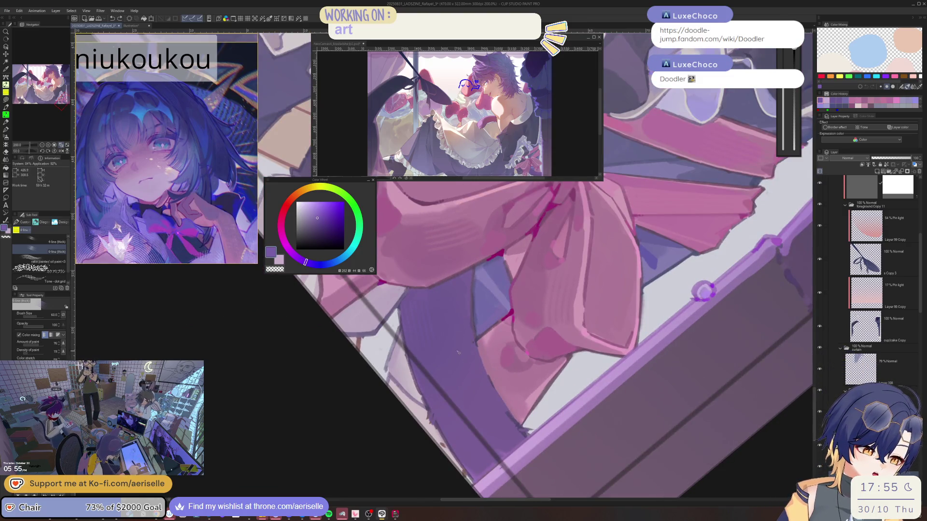
mouse_move(454, 351)
mouse_down()
mouse_move(415, 346)
mouse_move(431, 344)
mouse_move(434, 251)
mouse_move(477, 327)
mouse_up()
scroll(434, 251, down, 1)
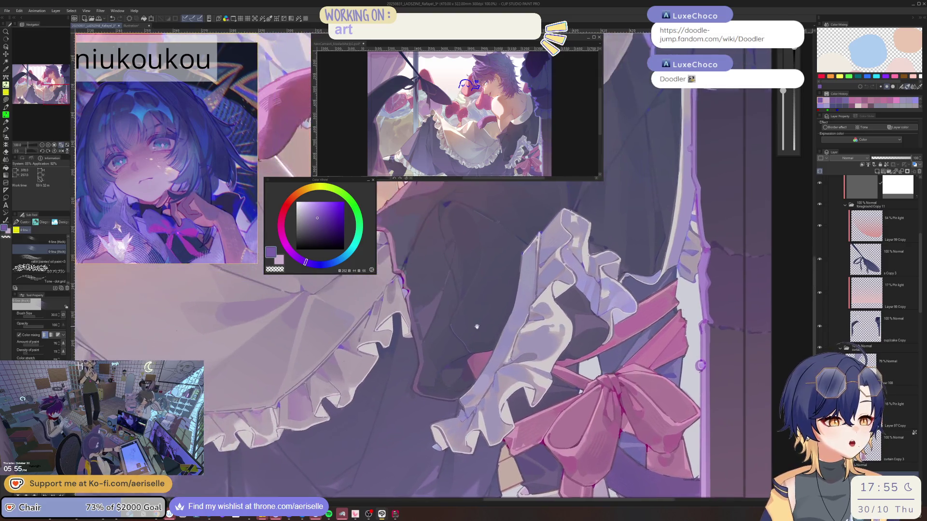
- Enlarge the brush considerably and move the view across the apron ruffles
scroll(477, 326, up, 3)
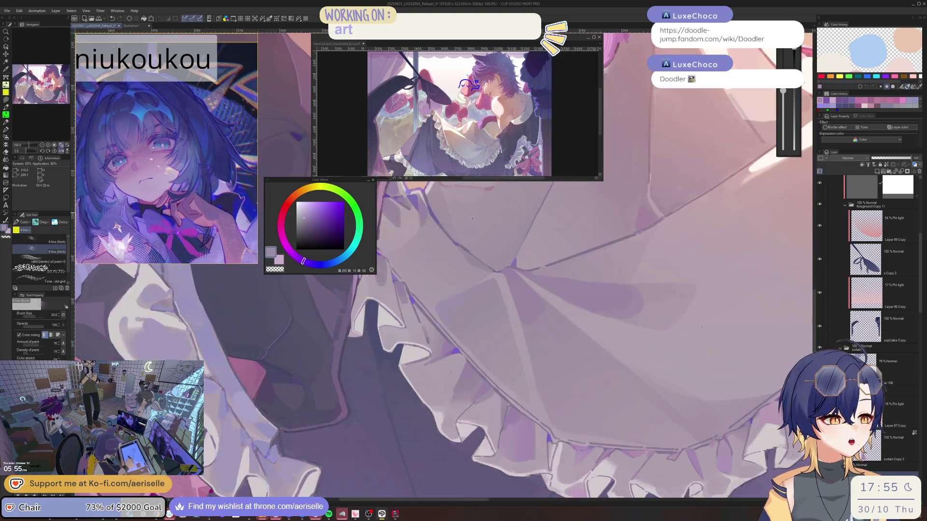
key(bracketright)
key(bracketright)
key(bracketright)
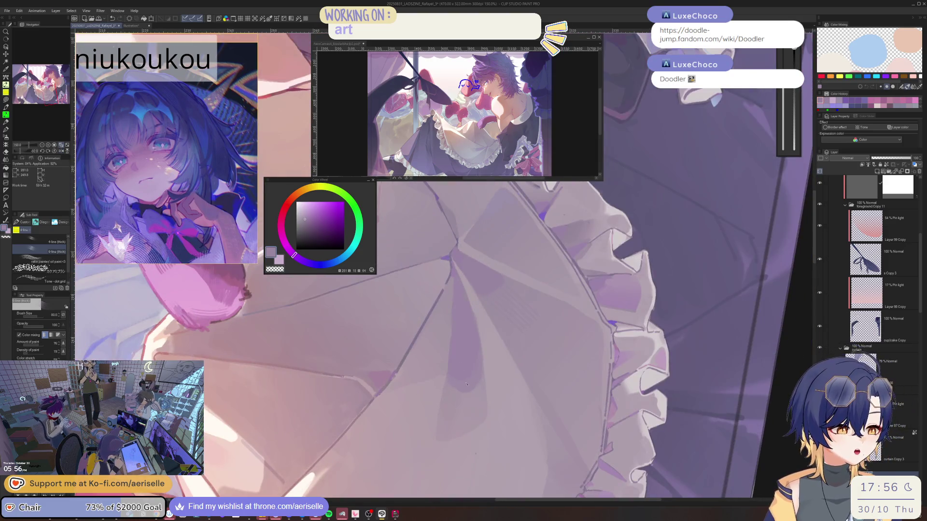
key(bracketright)
key(bracketright)
key(bracketright)
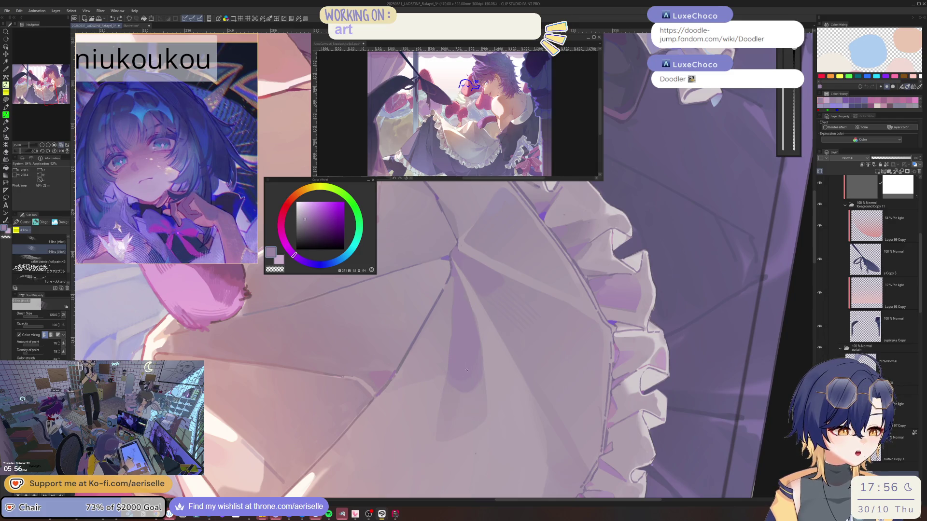
scroll(466, 359, down, 5)
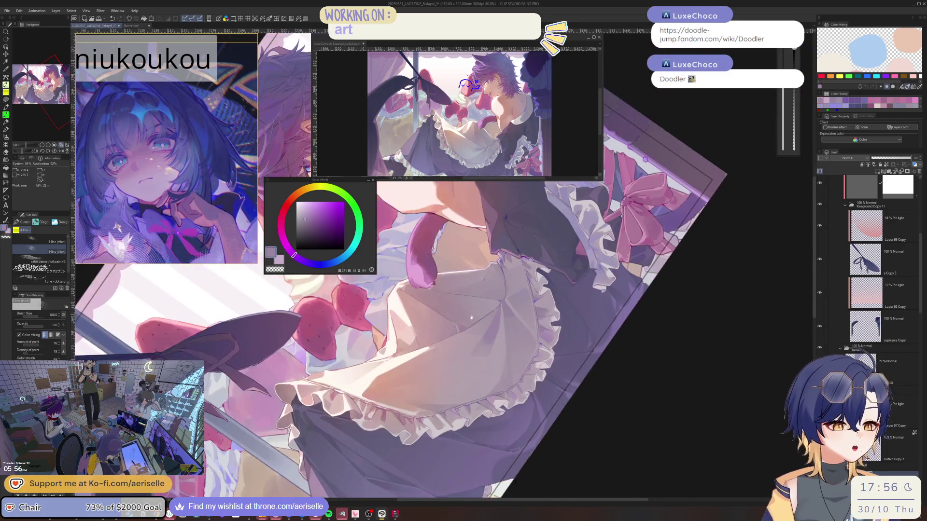
scroll(415, 339, up, 2)
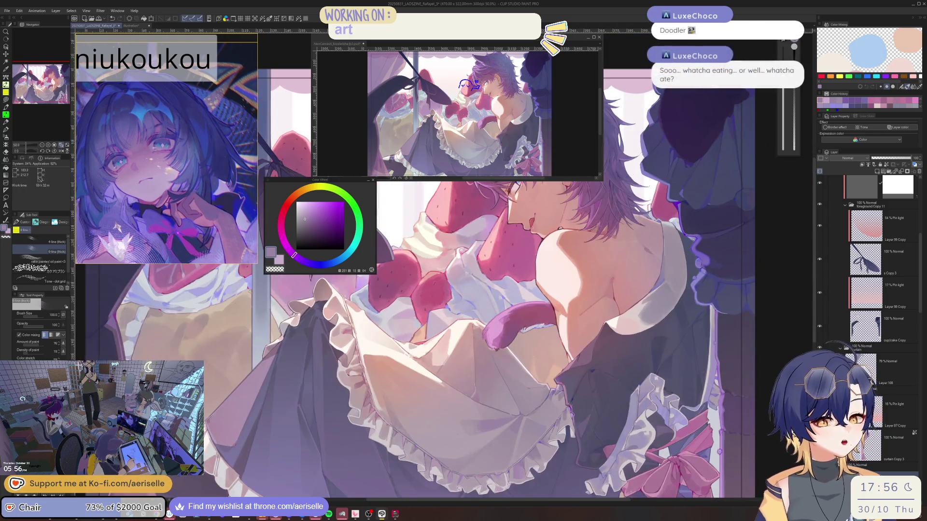
scroll(374, 380, up, 3)
drag(375, 380, 399, 340)
scroll(400, 340, up, 2)
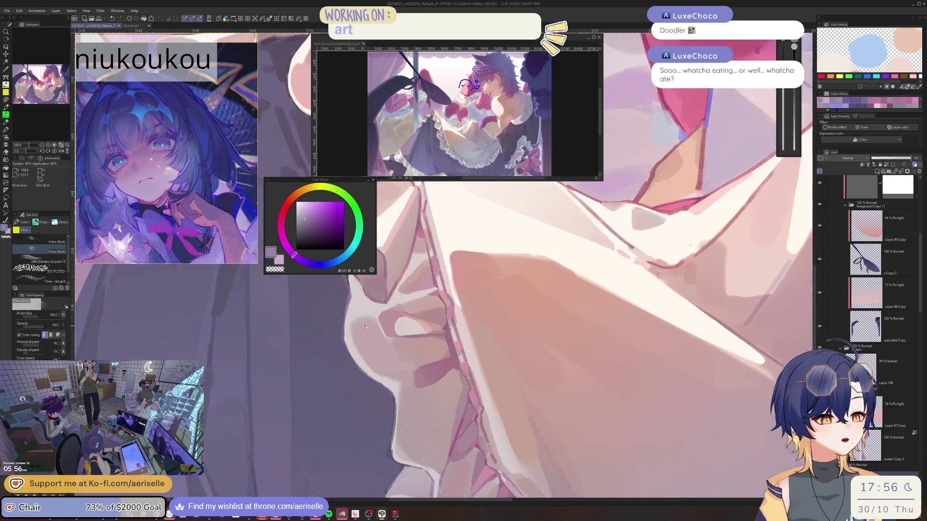
- Sample pink from the apron, then adjust its hue and brighten and saturate it
alt+click(371, 338)
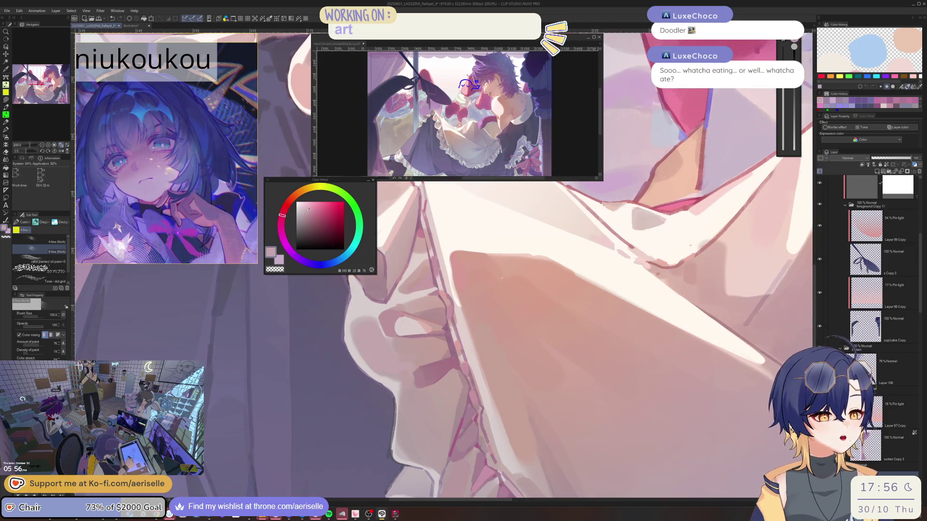
click(280, 221)
mouse_move(367, 338)
mouse_down()
mouse_move(393, 362)
mouse_move(312, 202)
mouse_up()
click(308, 209)
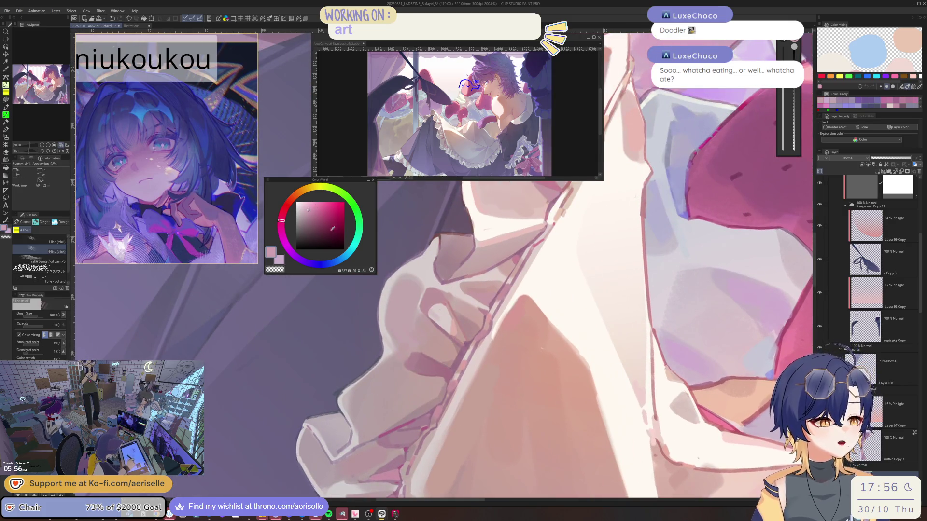
- Shrink the brush over the lower ruffle and eyedrop a warm red from the drawing
mouse_move(404, 318)
mouse_down()
mouse_move(429, 329)
mouse_move(444, 375)
mouse_up()
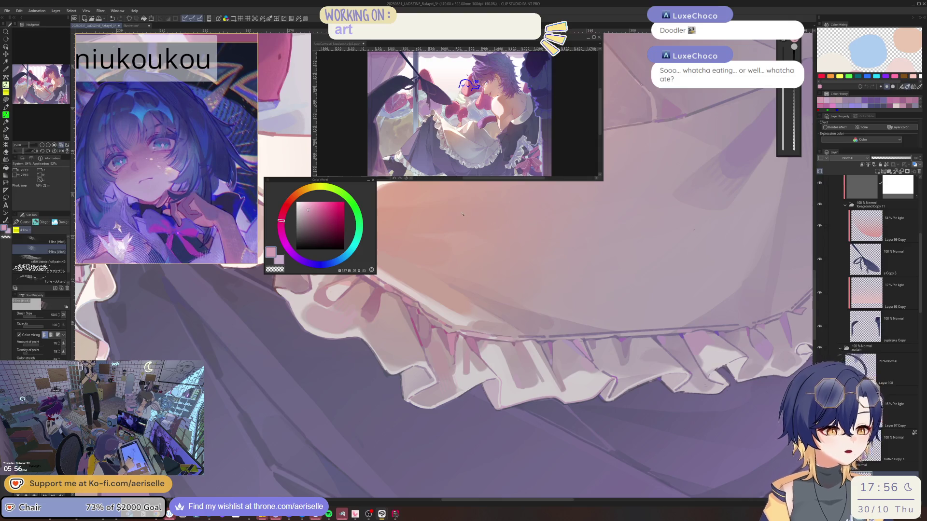
drag(462, 215, 431, 311)
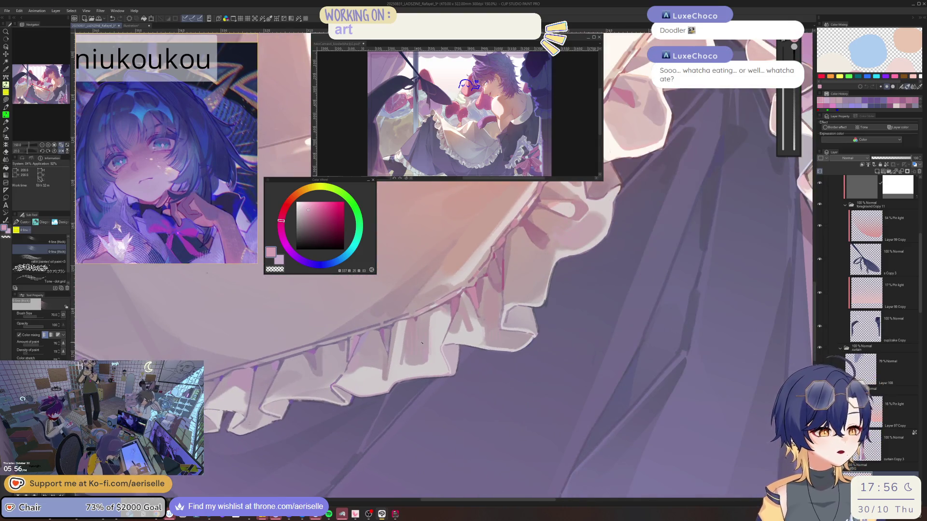
key(bracketleft)
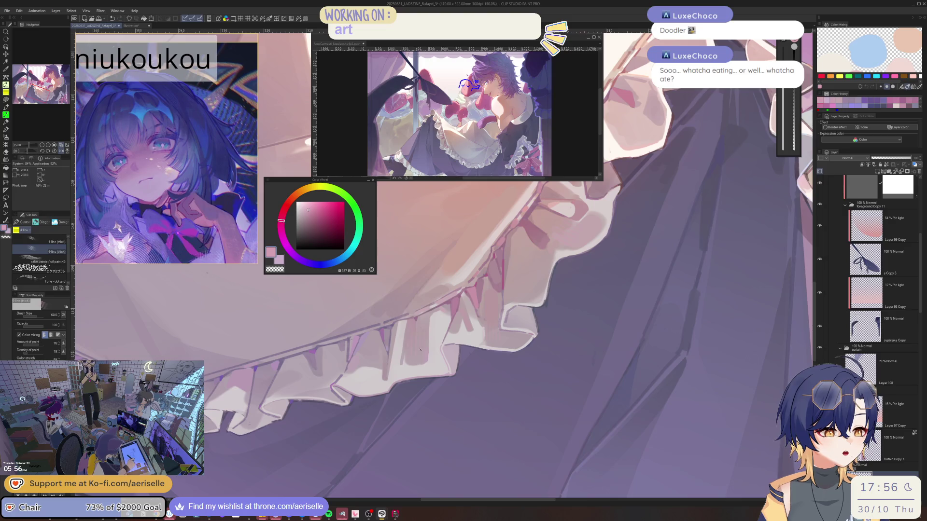
mouse_move(420, 349)
mouse_down()
mouse_move(462, 294)
mouse_move(414, 279)
mouse_move(406, 261)
mouse_move(404, 283)
mouse_up()
alt+click(439, 287)
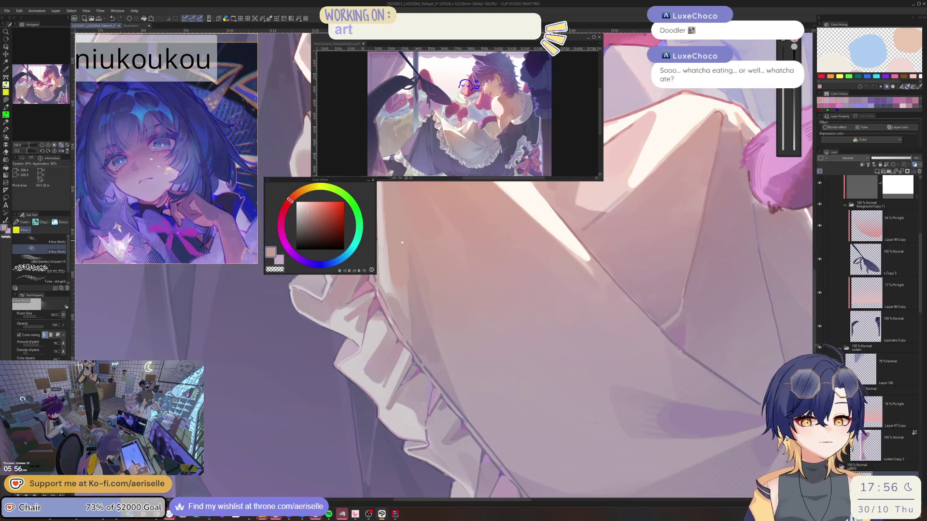
key(ctrl+s)
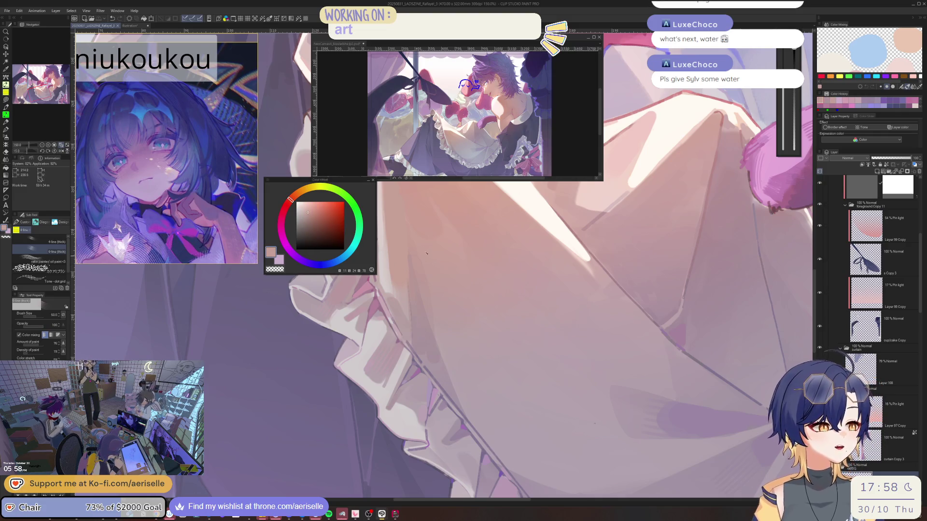
- Check the mirrored, fitted view, zoom to 150%, sample the leg's dark purple, and set brush size 60
key(h)
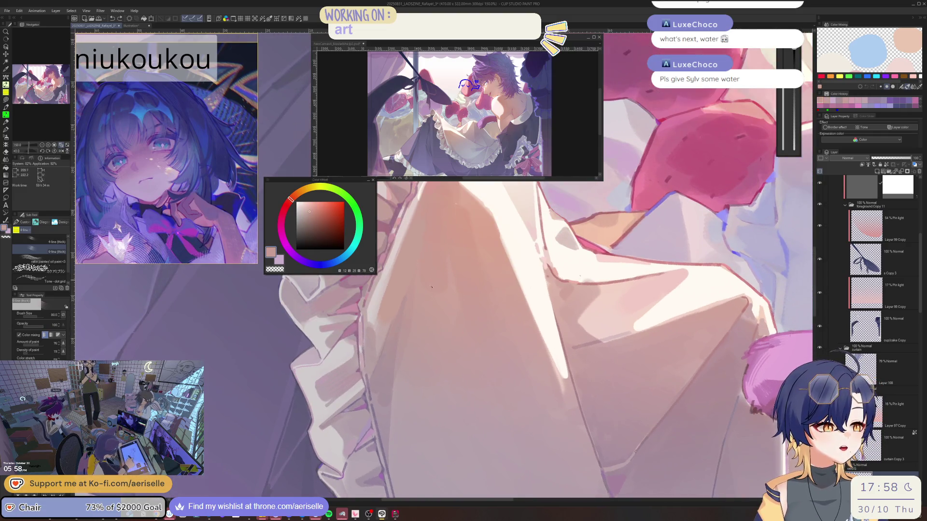
key(ctrl+0)
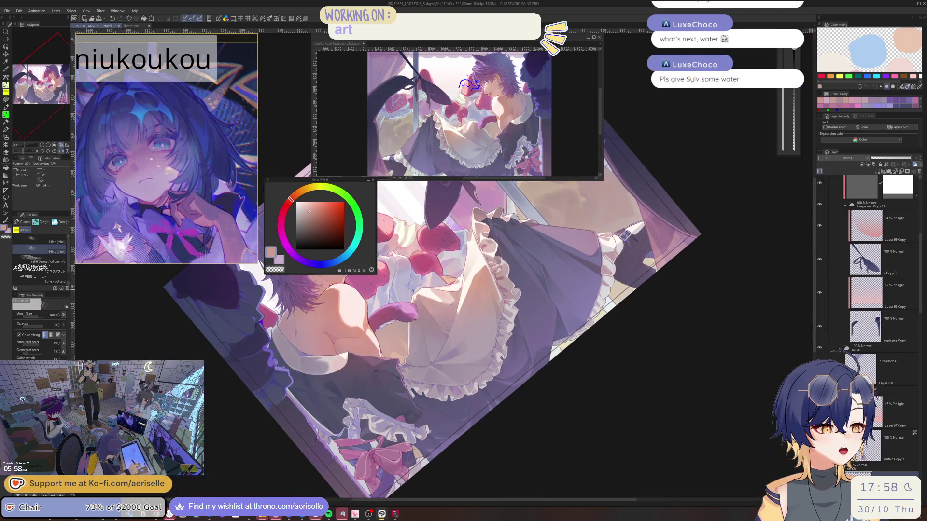
key(ctrl+@)
key(ctrl+plus)
key(h)
key(h)
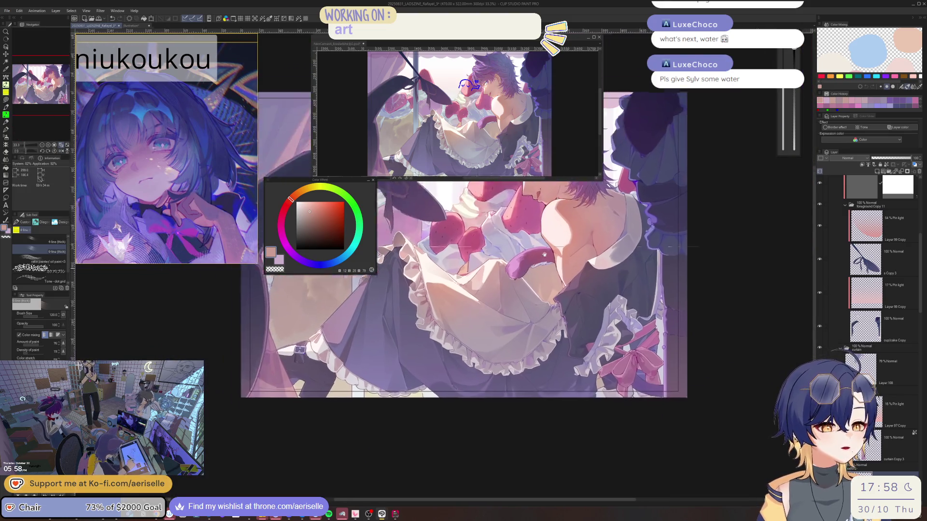
key(h)
key(minus)
key(minus)
key(ctrl+plus)
key(ctrl+plus)
key(ctrl+plus)
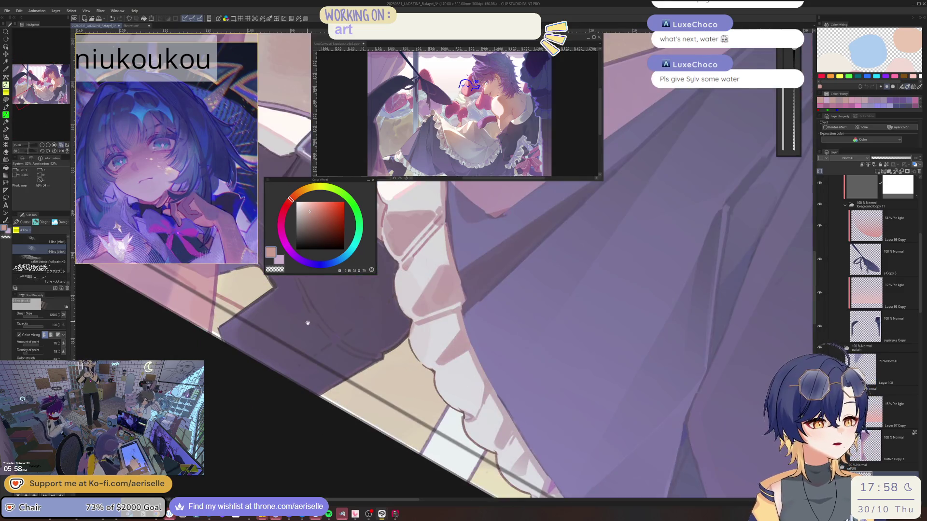
key(asciicircum)
key(asciicircum)
key(asciicircum)
alt+click(380, 389)
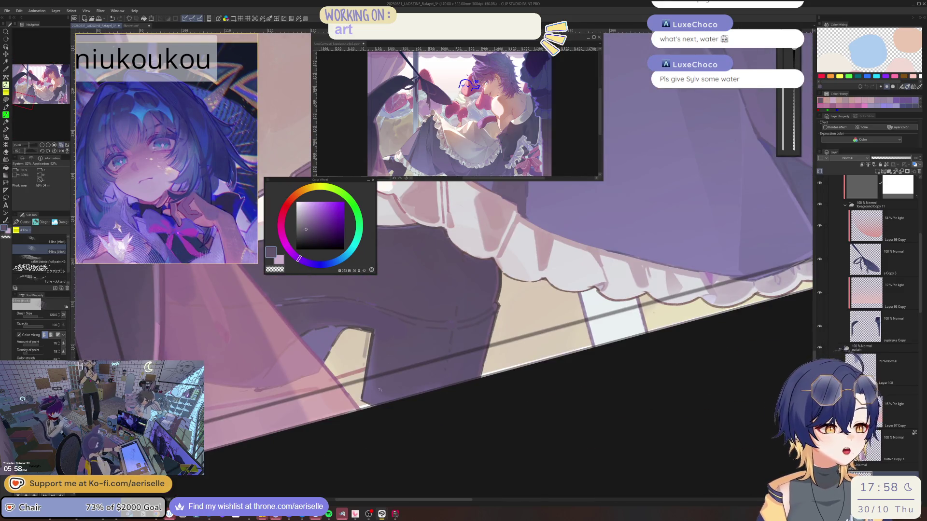
key(bracketleft)
key(bracketleft)
key(bracketleft)
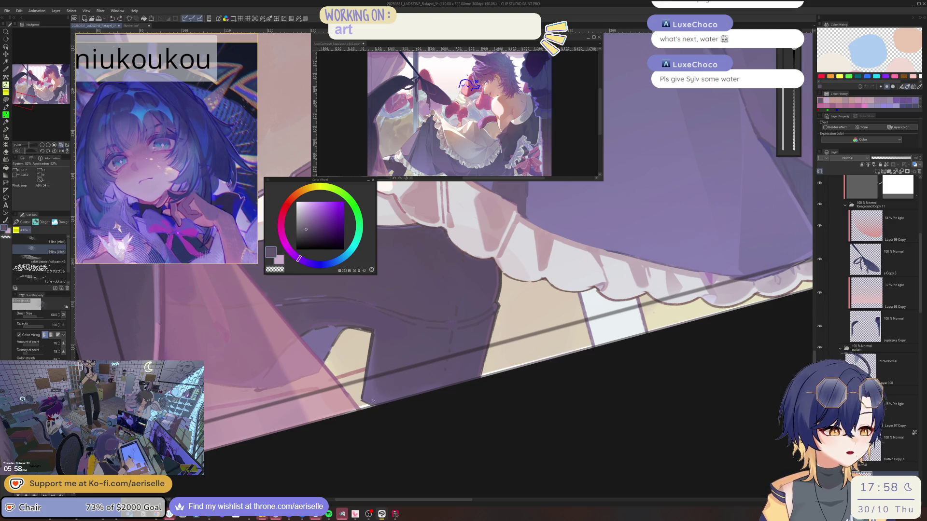
- Repaint the thigh strap in a more saturated sampled purple, then shrink the brush to 30
key(h)
key(minus)
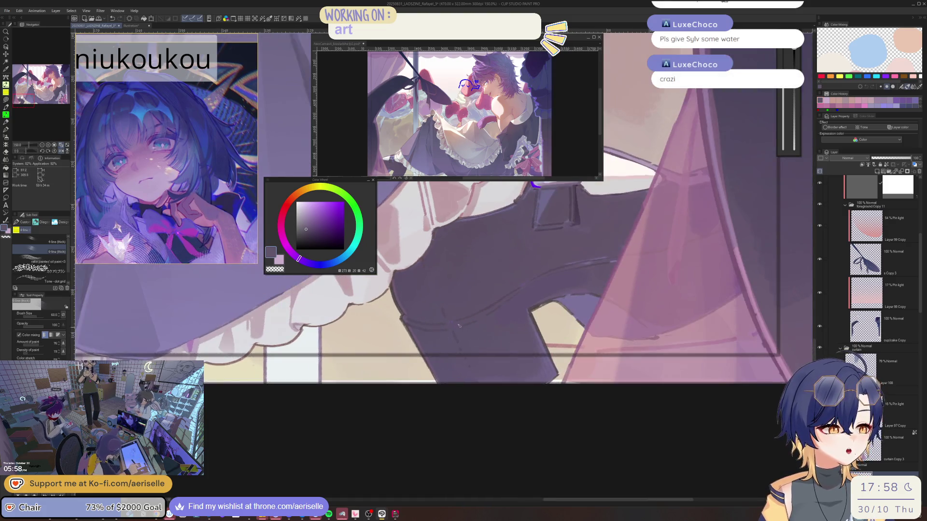
key(h)
key(minus)
key(minus)
key(minus)
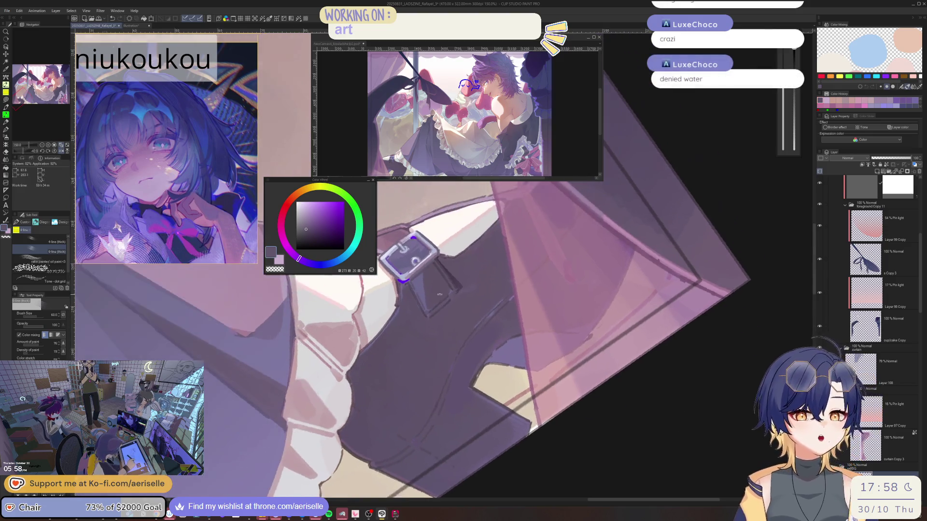
key(asciicircum)
alt+click(439, 293)
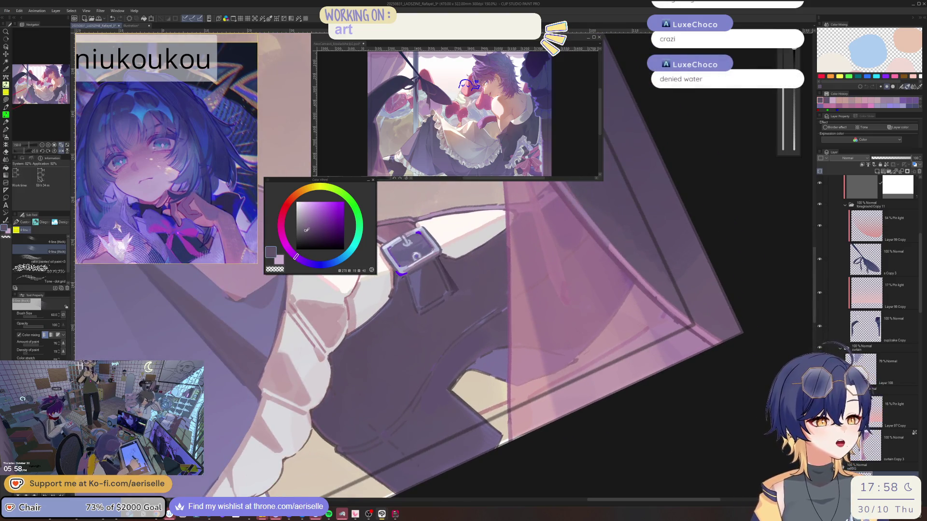
click(310, 227)
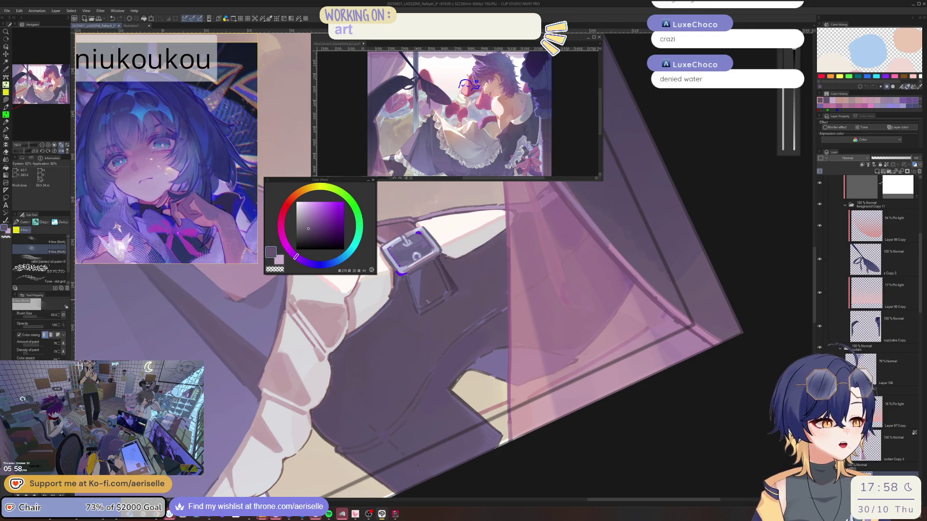
drag(427, 302, 415, 280)
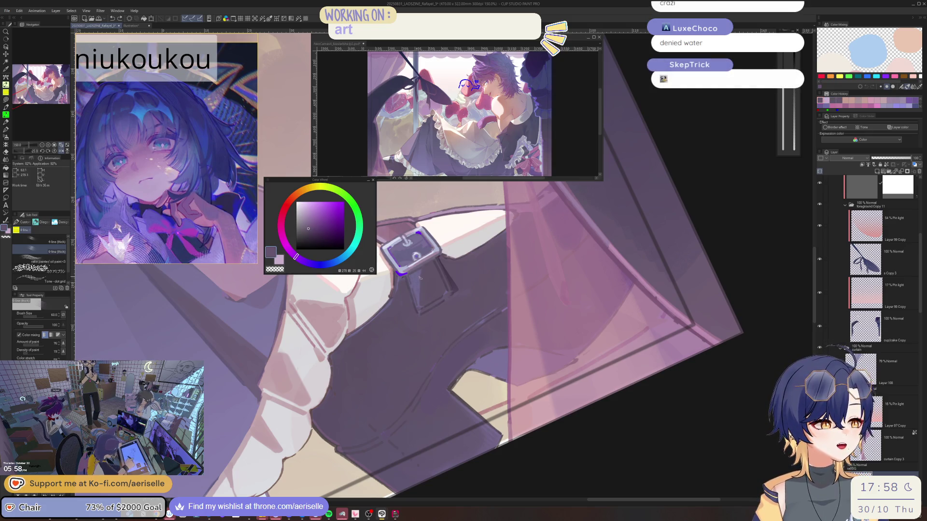
key(bracketleft)
key(bracketleft)
key(bracketleft)
- Pick light pink from the frill and enlarge the brush to 50
key(minus)
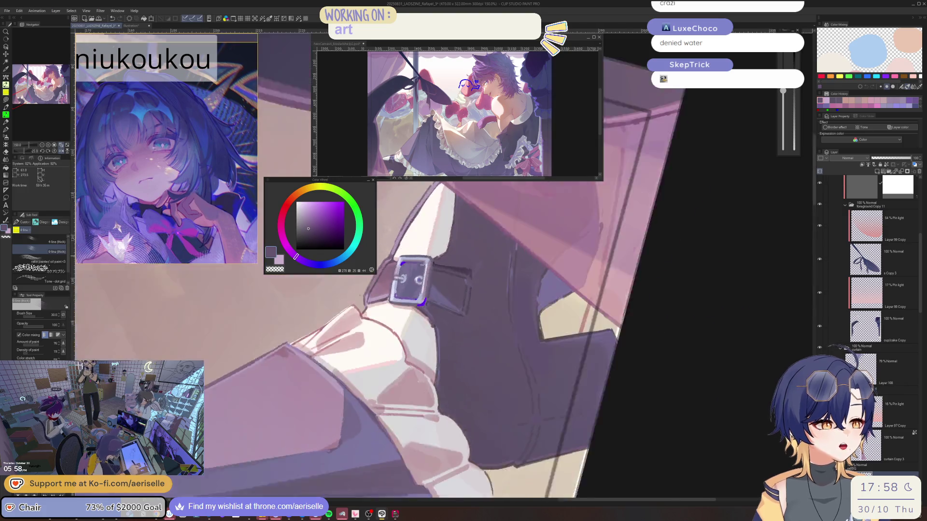
alt+click(433, 199)
key(bracketright)
key(bracketright)
- Lay a faint light pink stroke on the frill, returning the brush to size 50
mouse_move(433, 200)
mouse_down()
mouse_move(436, 225)
mouse_move(414, 267)
mouse_move(492, 256)
mouse_up()
key(bracketleft)
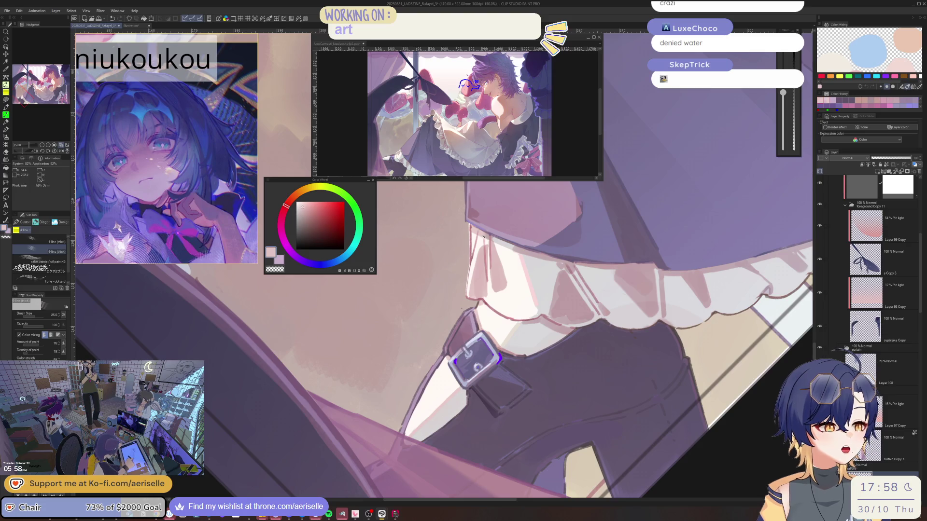
key(bracketright)
key(bracketright)
key(bracketright)
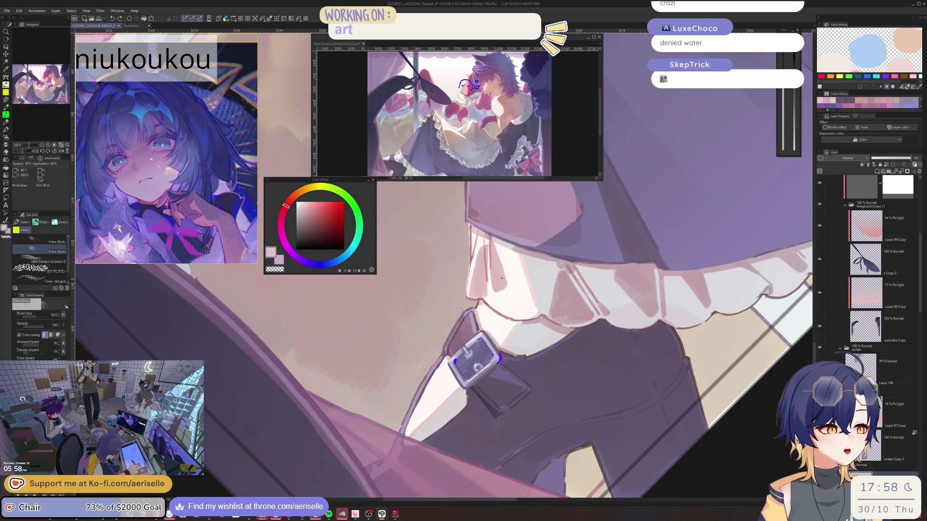
- Pick a near-white from the frill and shift it to a soft pink for the belt
mouse_move(507, 275)
mouse_down()
mouse_move(453, 295)
mouse_move(480, 278)
mouse_up()
alt+click(479, 278)
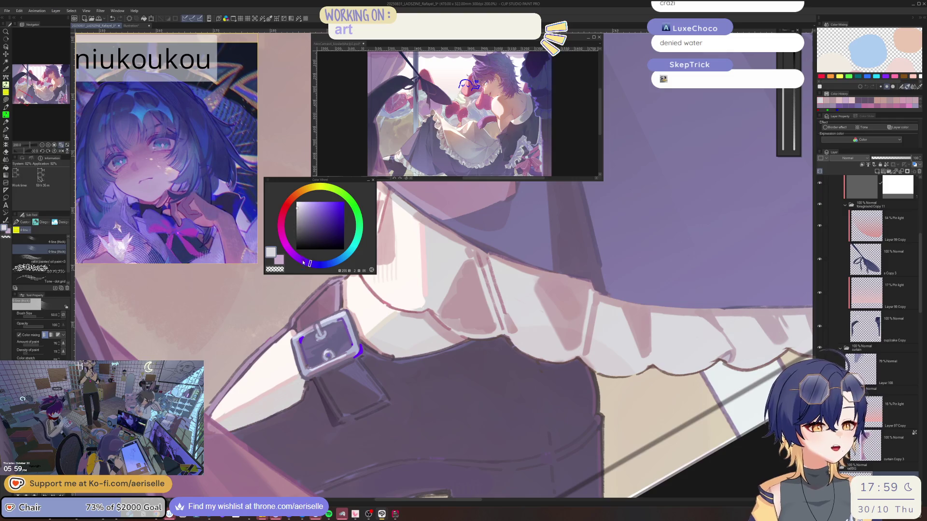
drag(302, 259, 293, 254)
drag(536, 338, 521, 329)
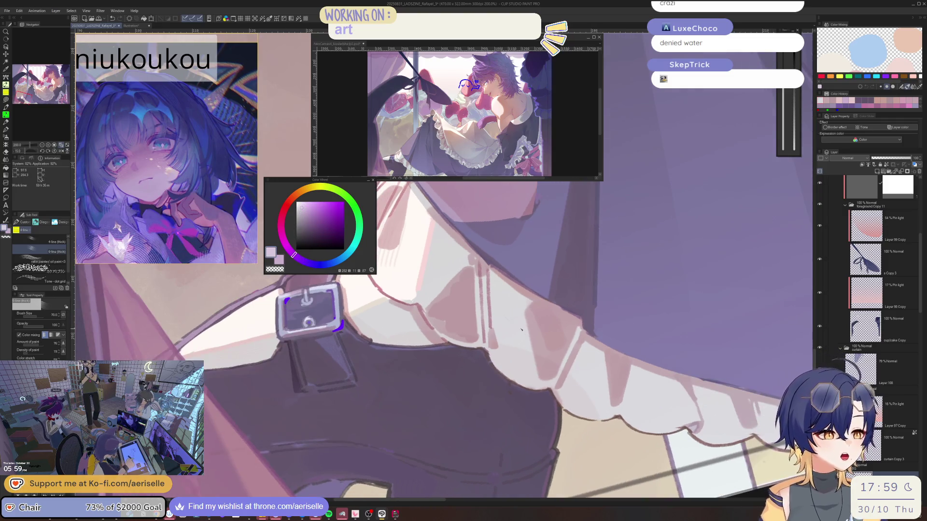
drag(293, 255, 281, 218)
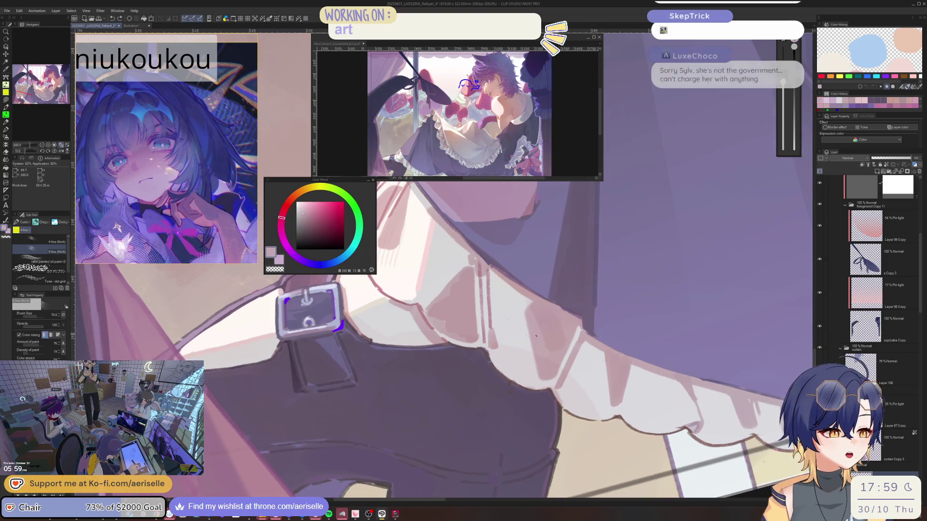
click(302, 212)
mouse_move(179, 408)
mouse_down()
mouse_move(446, 406)
mouse_move(475, 359)
mouse_move(445, 314)
mouse_move(457, 295)
mouse_move(430, 203)
mouse_up()
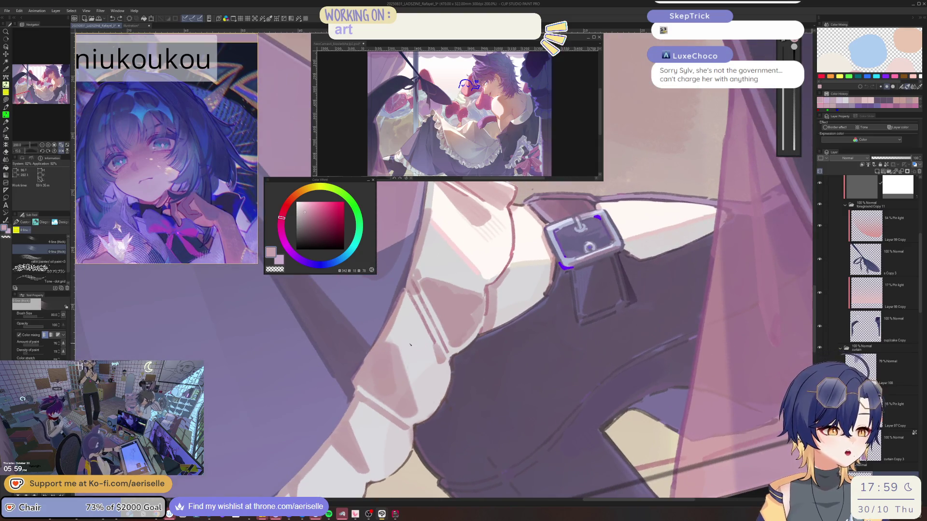
- Fit the whole illustration to the window and pan over to the maid's face
key(ctrl+0)
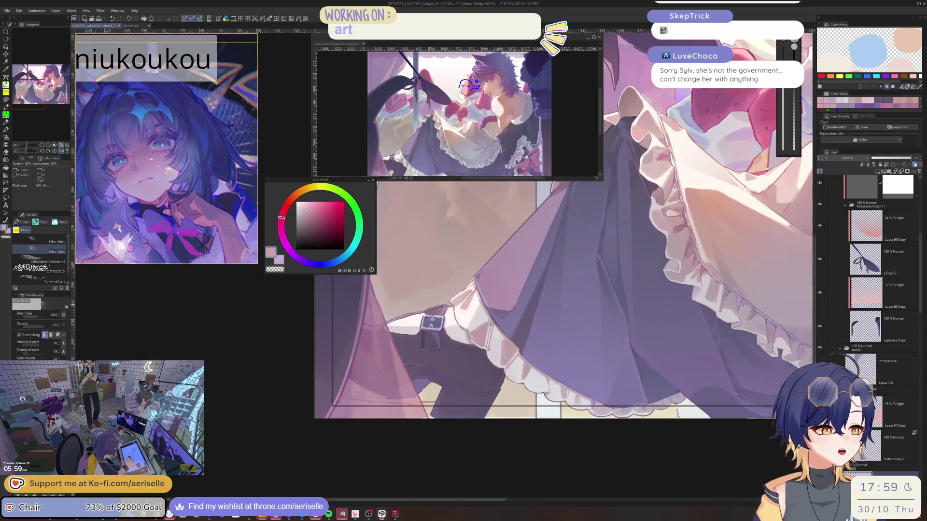
drag(638, 233, 541, 297)
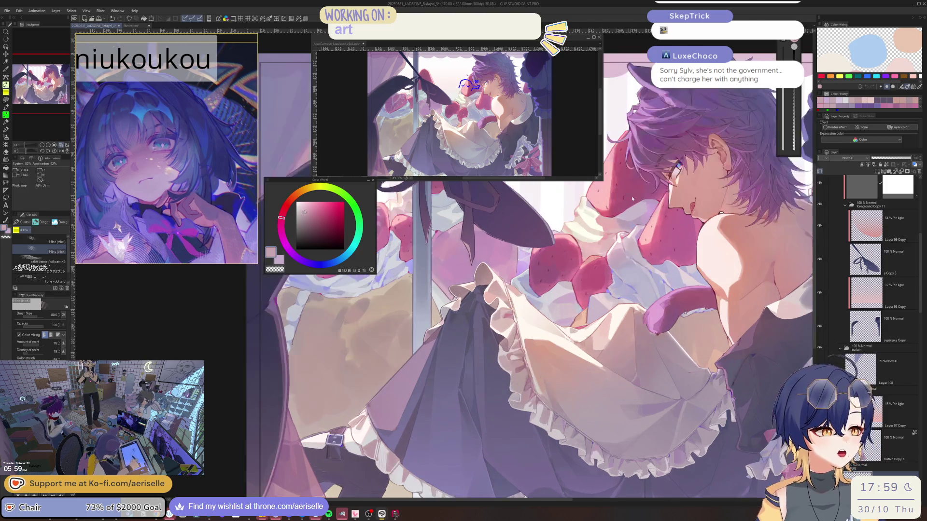
scroll(467, 329, up, 2)
drag(653, 309, 643, 295)
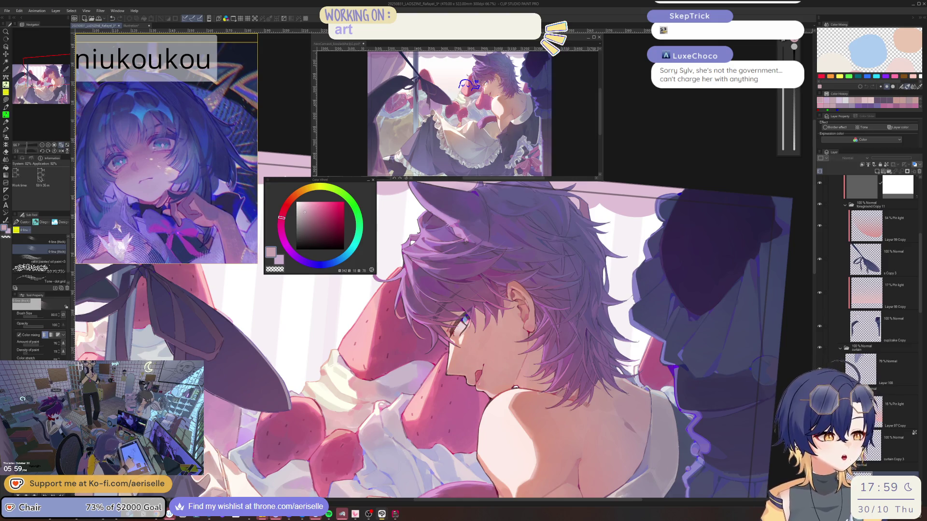
- Zoom in on the cat ears, sample the hair's dark purple, fine-tune it and shrink the brush
drag(483, 251, 415, 273)
alt+click(484, 249)
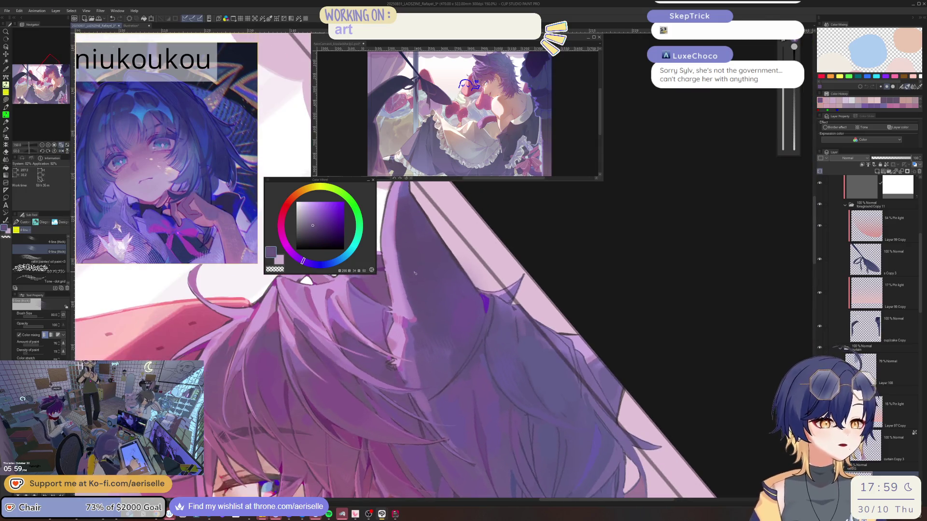
alt+click(409, 265)
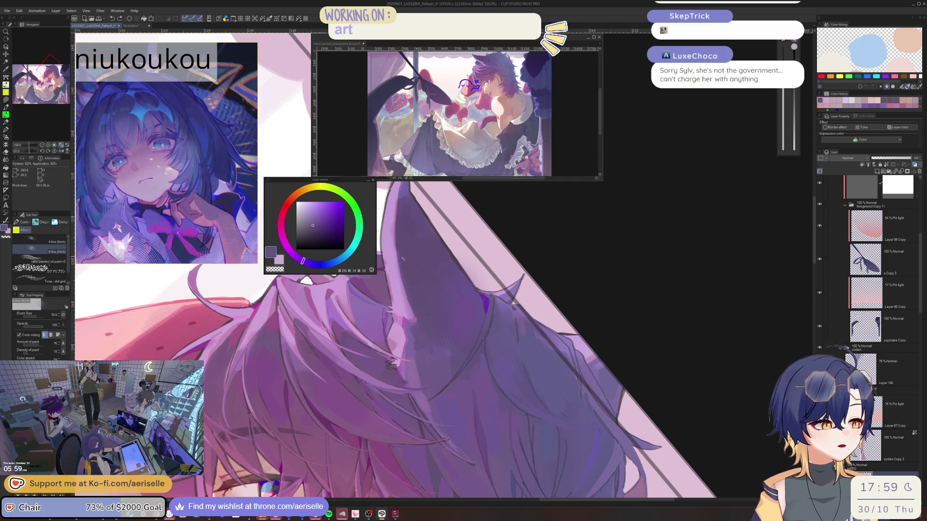
key(bracketleft)
click(312, 229)
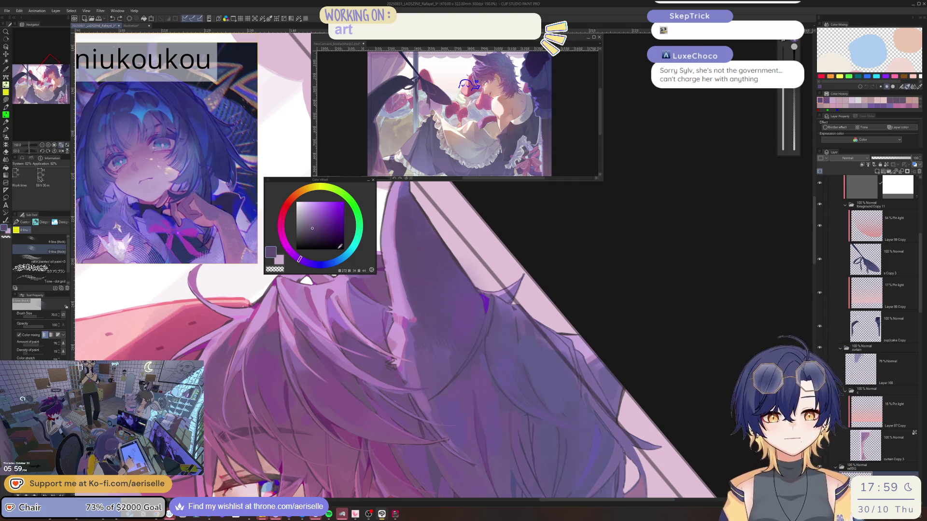
click(312, 225)
mouse_move(430, 270)
mouse_down()
mouse_move(451, 263)
mouse_move(461, 232)
mouse_up()
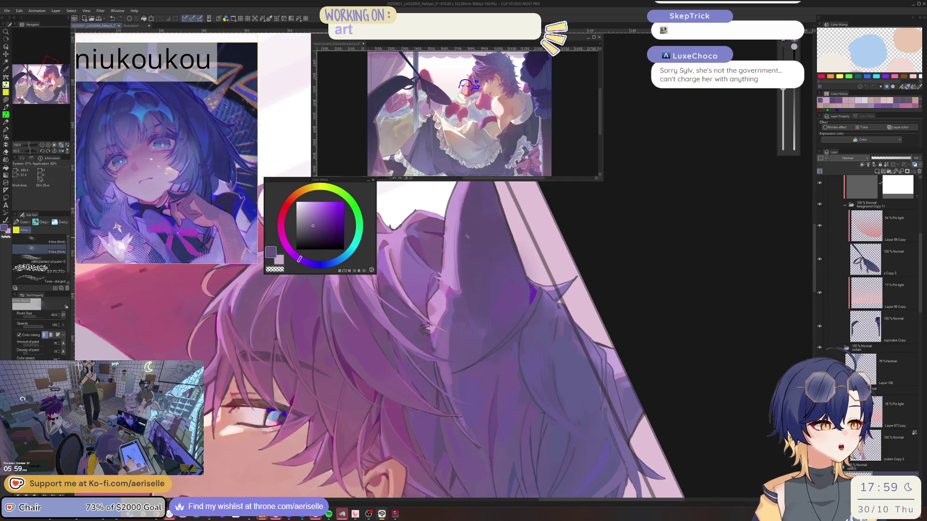
mouse_move(464, 291)
mouse_down()
mouse_move(476, 251)
mouse_move(455, 233)
mouse_move(471, 251)
mouse_move(468, 299)
mouse_up()
- With the oil-paint brush, paint a light stroke of sampled hair purple on the cat ear
key(b)
scroll(456, 233, up, 3)
alt+click(461, 228)
scroll(466, 290, down, 4)
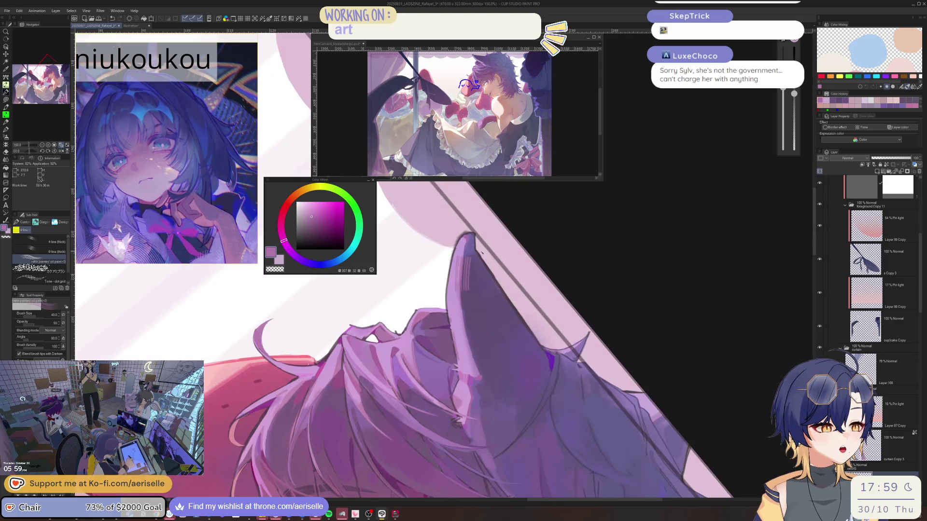
drag(794, 94, 795, 118)
drag(473, 321, 459, 263)
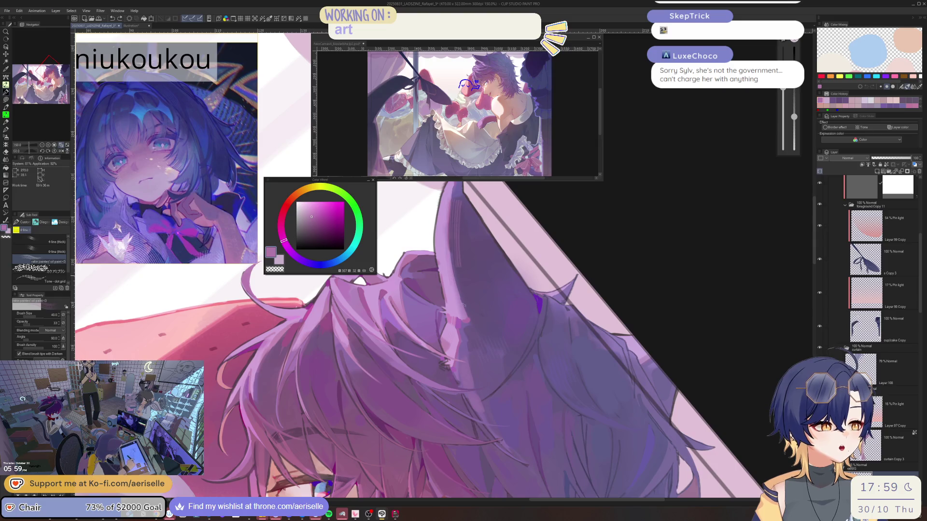
scroll(458, 262, down, 3)
scroll(459, 299, up, 1)
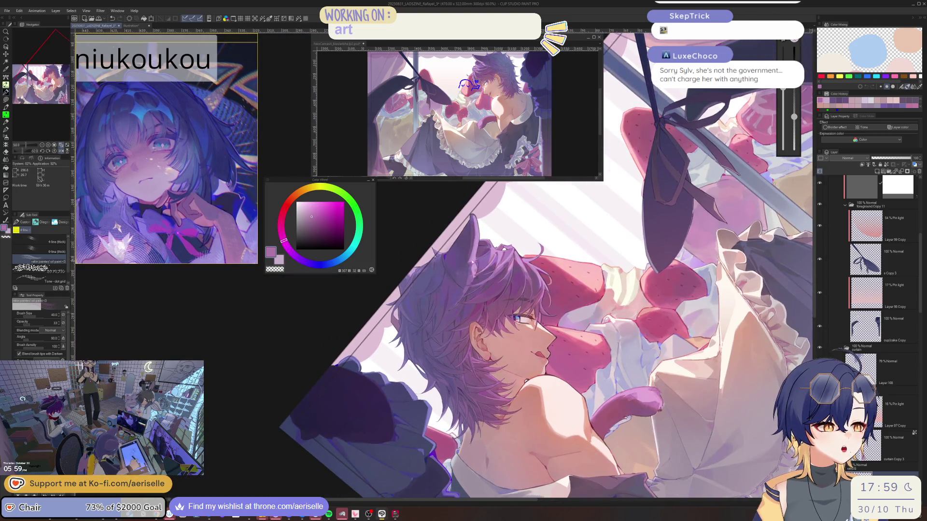
scroll(459, 298, up, 2)
drag(476, 272, 460, 253)
scroll(460, 254, up, 1)
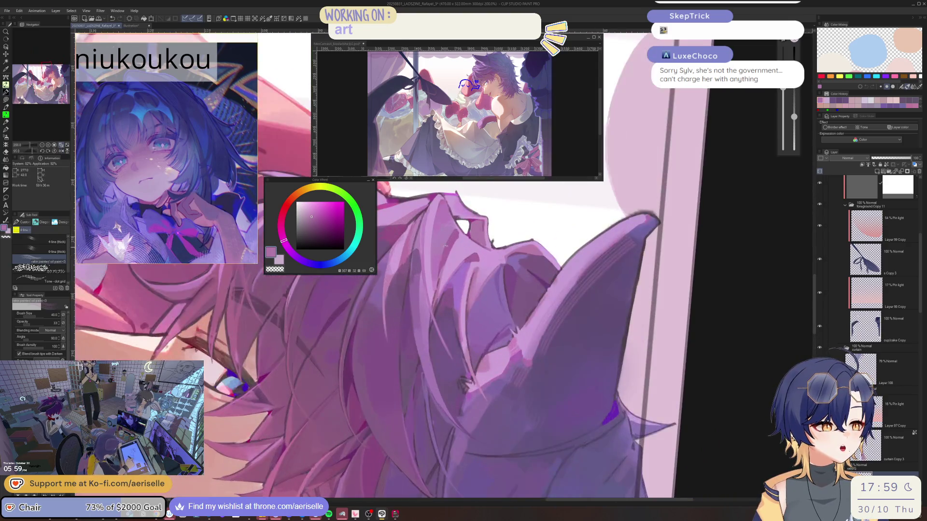
scroll(439, 242, up, 1)
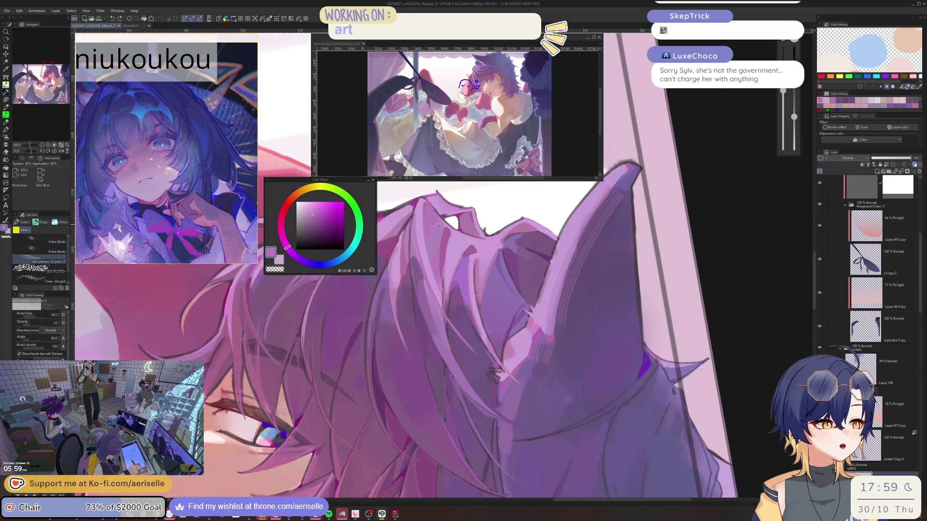
scroll(439, 242, down, 2)
scroll(460, 261, up, 1)
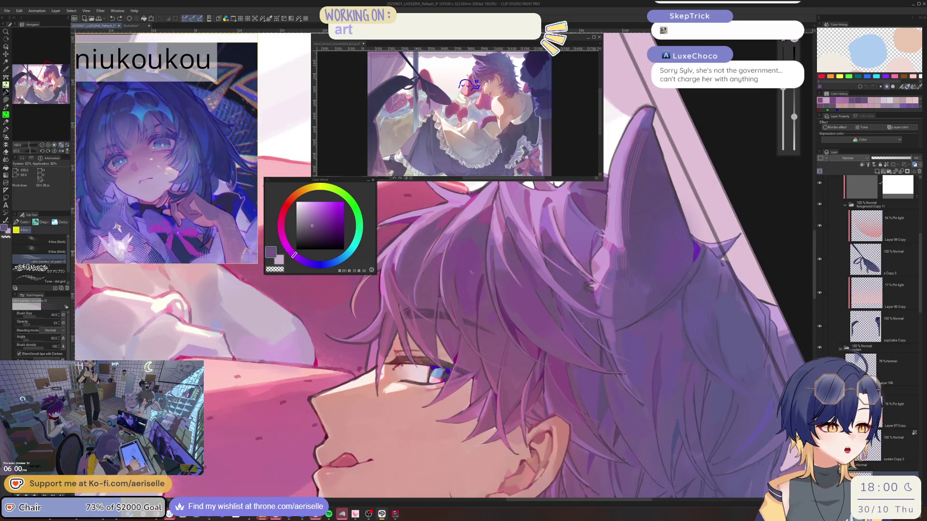
scroll(419, 248, up, 3)
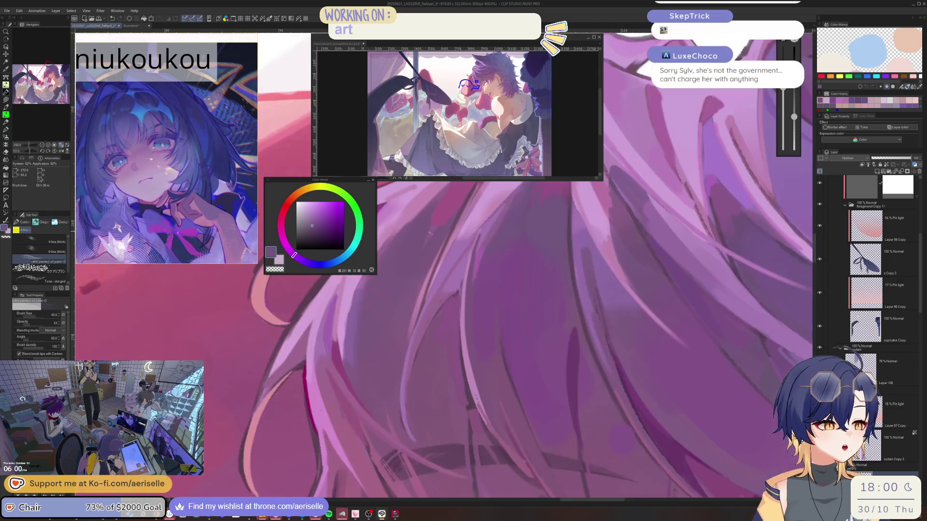
scroll(463, 218, down, 4)
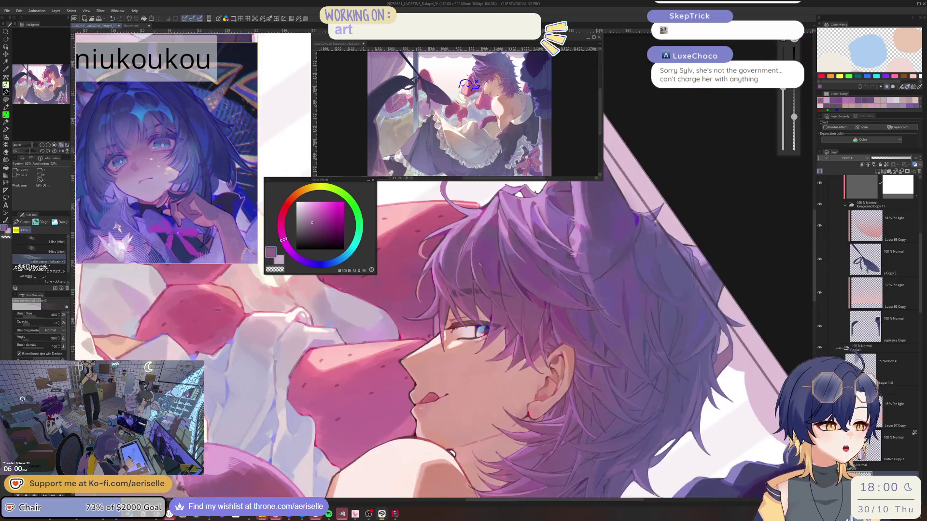
- Rotate the view back to the face and neck and sample a pale dusty pink from the shoulder
drag(430, 307, 422, 290)
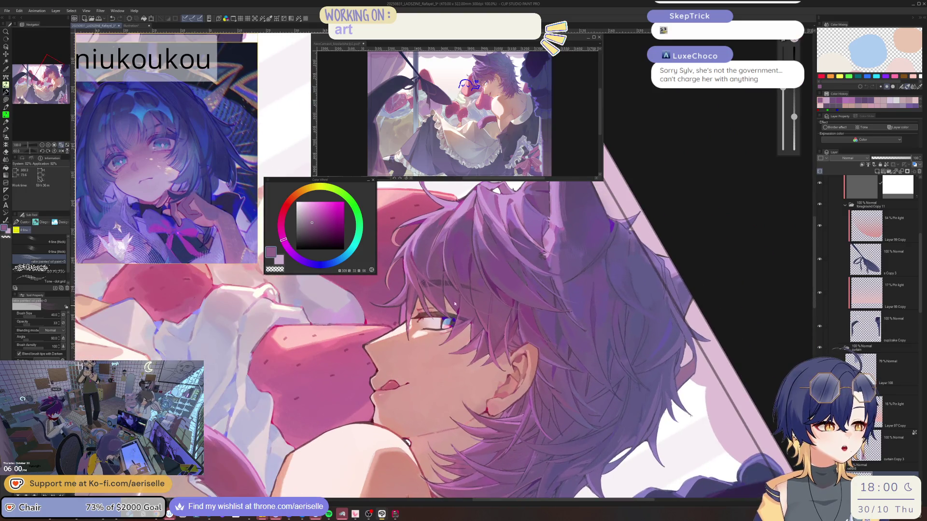
scroll(455, 304, up, 3)
scroll(463, 325, down, 3)
mouse_move(464, 326)
mouse_down()
mouse_move(506, 295)
mouse_move(467, 300)
mouse_move(517, 341)
mouse_move(531, 326)
mouse_move(478, 317)
mouse_move(466, 301)
mouse_up()
scroll(506, 295, up, 2)
scroll(458, 294, down, 3)
scroll(516, 341, up, 3)
alt+click(460, 314)
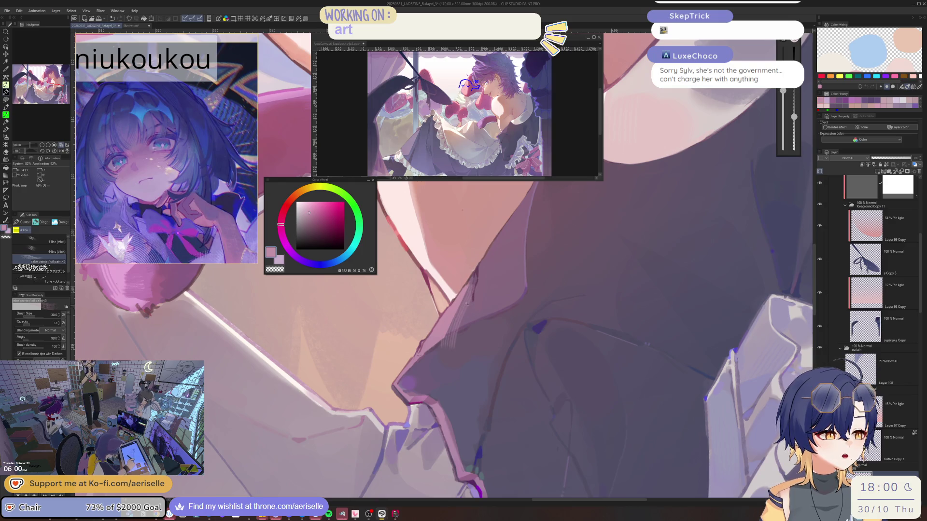
- Carve a ruffled frill into the white cloth edge with the Hard eraser, then sample a greyish purple
key(e)
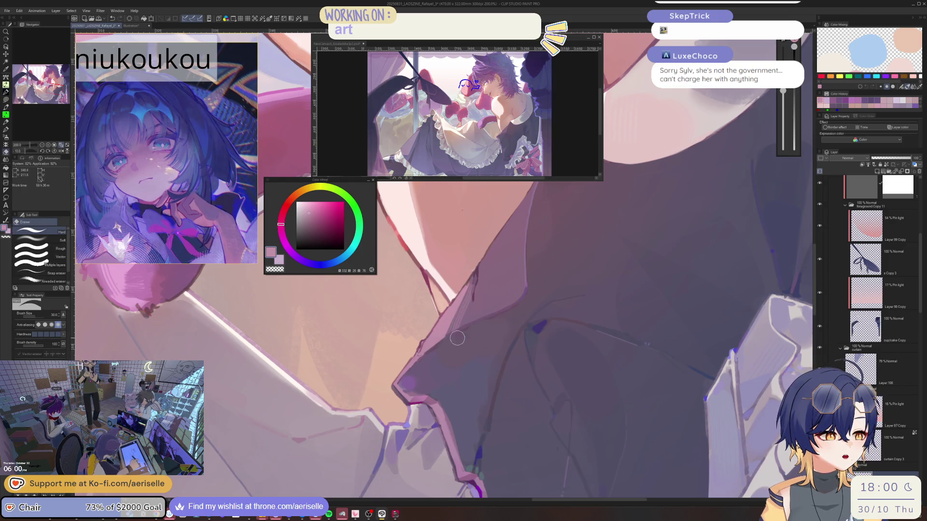
scroll(502, 309, down, 2)
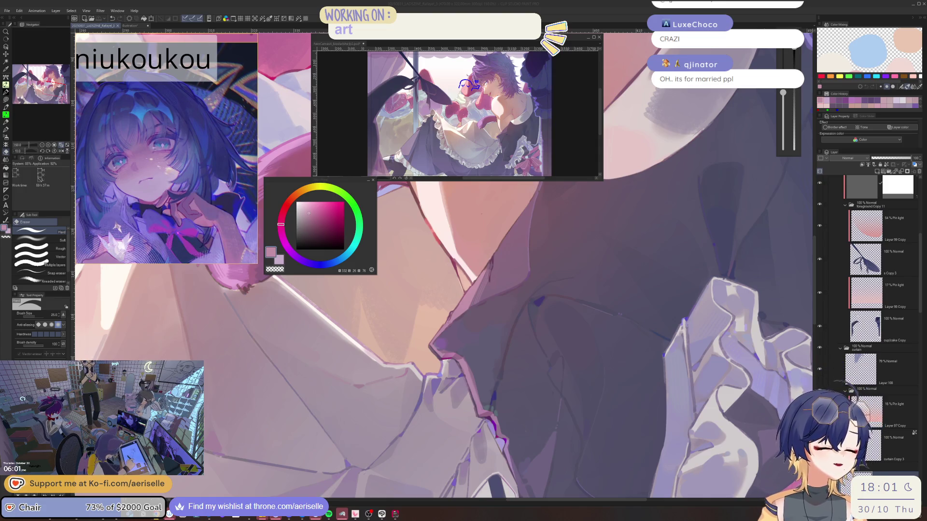
alt+click(453, 395)
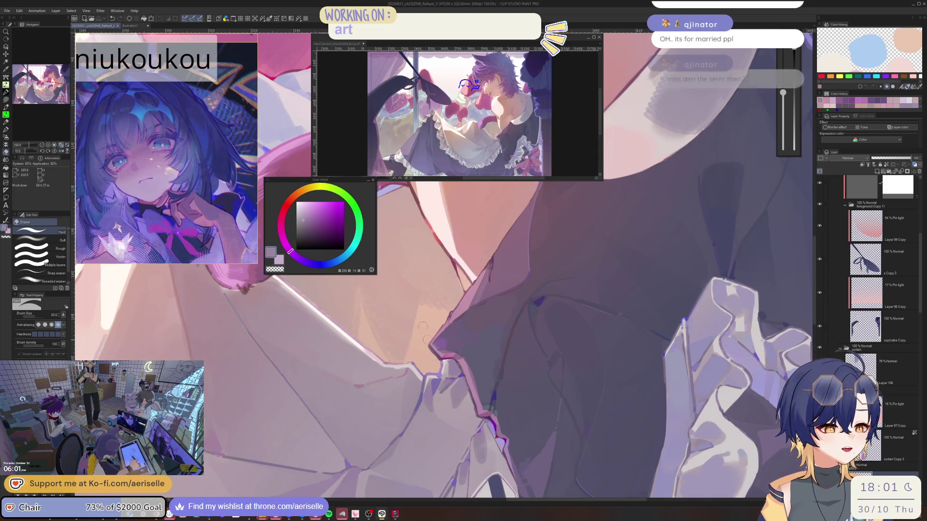
- Mirror the canvas, tilt along the apron ruffle and load a sampled light purple on the oil-paint brush
key(h)
scroll(546, 211, down, 4)
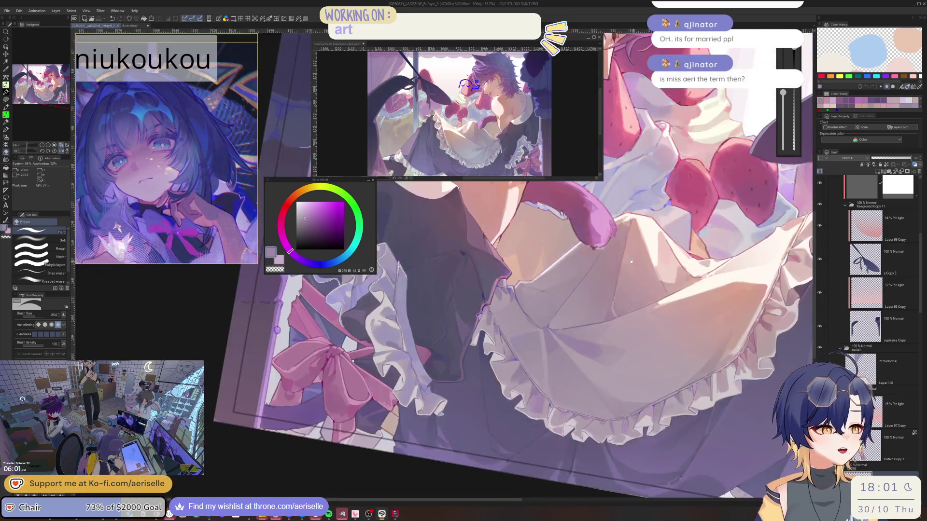
scroll(408, 360, up, 4)
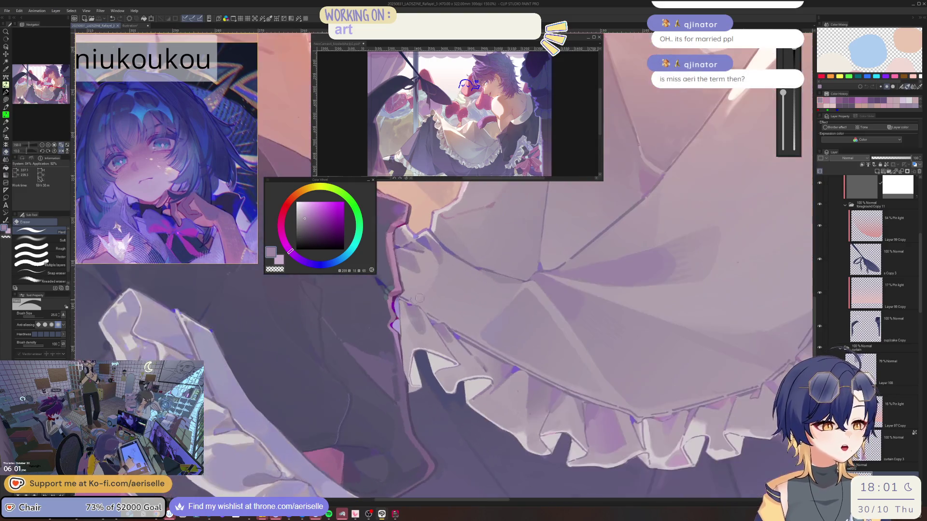
scroll(407, 360, up, 2)
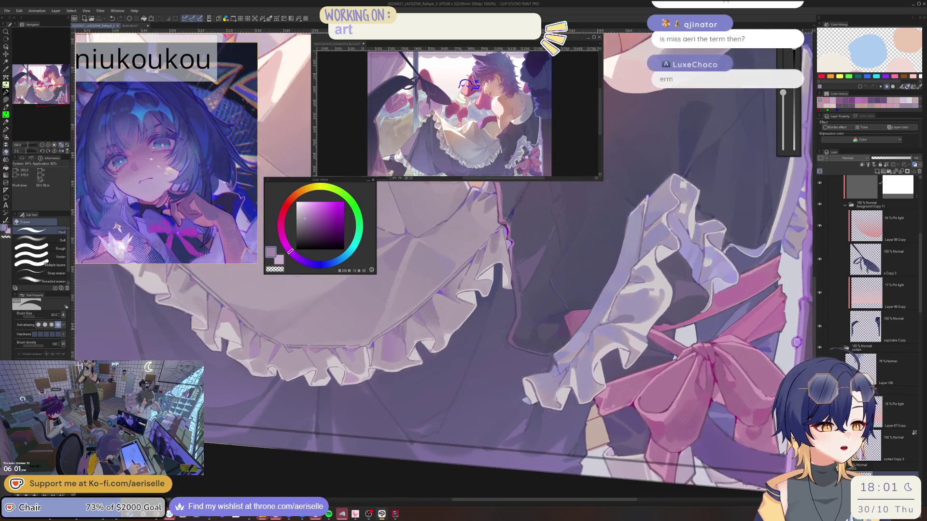
scroll(414, 345, up, 1)
drag(413, 346, 416, 305)
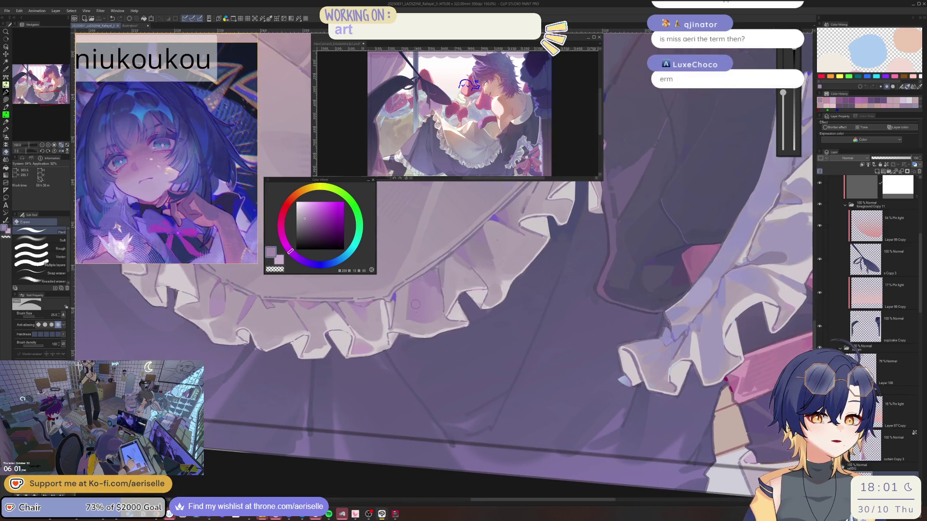
alt+click(425, 308)
key(b)
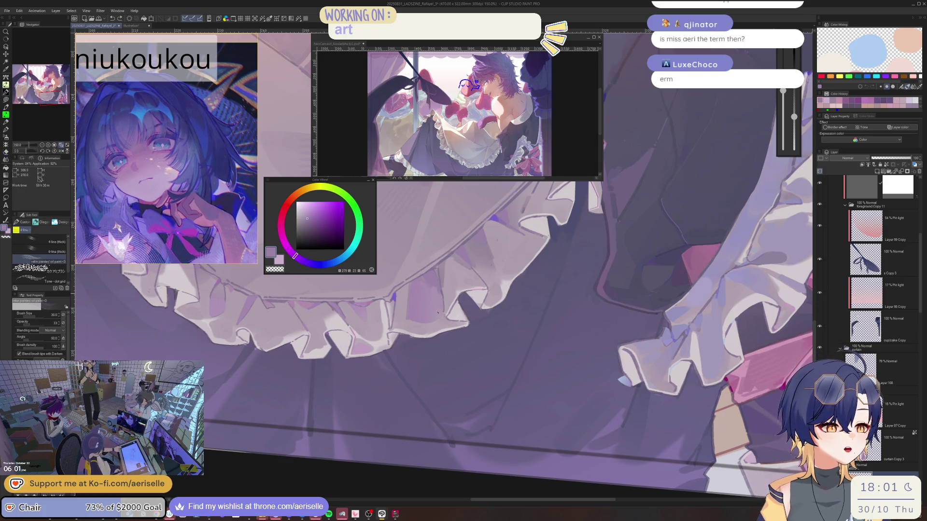
- Repaint the ruffle hem with a pinkish purple, then sample a peach apron tone and shrink the brush
mouse_move(439, 313)
mouse_down()
mouse_move(477, 276)
mouse_move(434, 299)
mouse_move(400, 345)
mouse_move(407, 345)
mouse_up()
alt+click(408, 345)
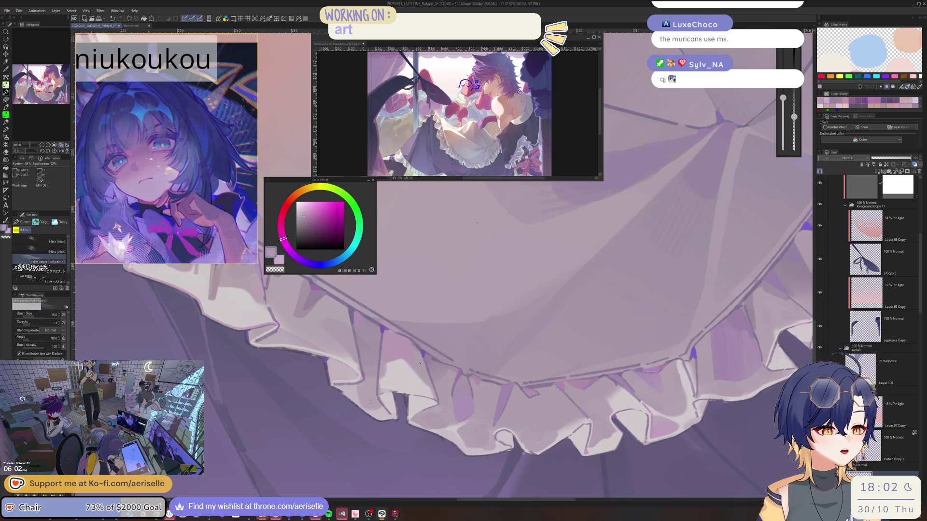
scroll(408, 345, down, 1)
mouse_move(408, 345)
mouse_down()
mouse_move(535, 314)
mouse_move(465, 302)
mouse_up()
alt+click(499, 290)
key(bracketleft)
key(bracketleft)
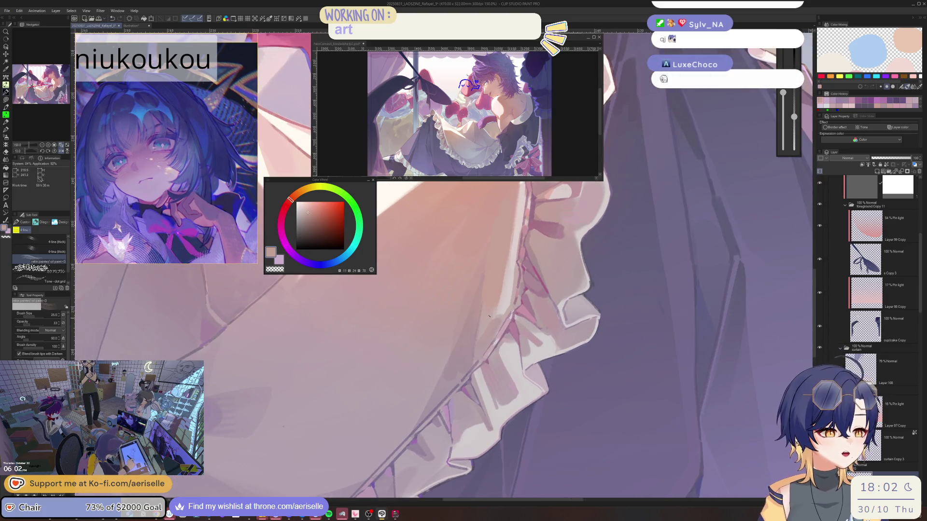
scroll(480, 347, down, 3)
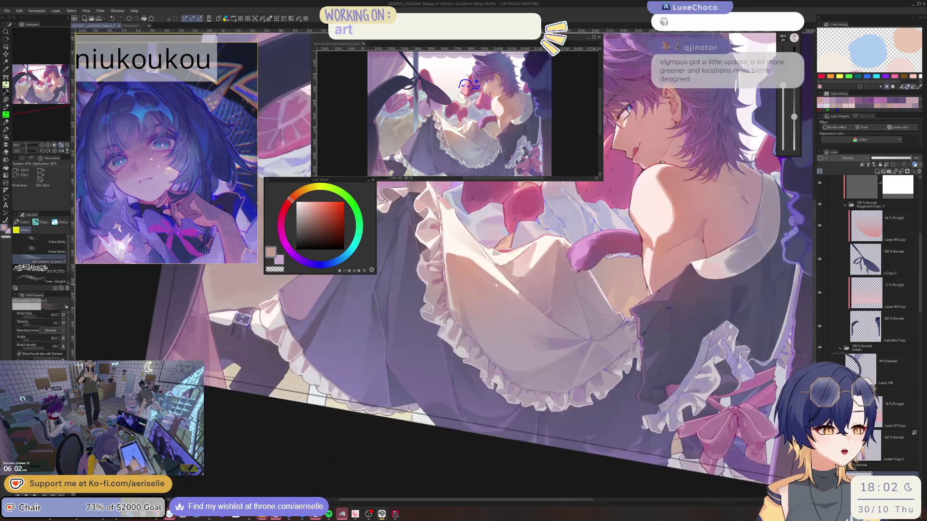
- Paint broad soft shading over the apron and skirt folds at brush size 300, then bring up the Apex article
mouse_move(449, 328)
mouse_down()
mouse_move(415, 307)
mouse_move(449, 340)
mouse_up()
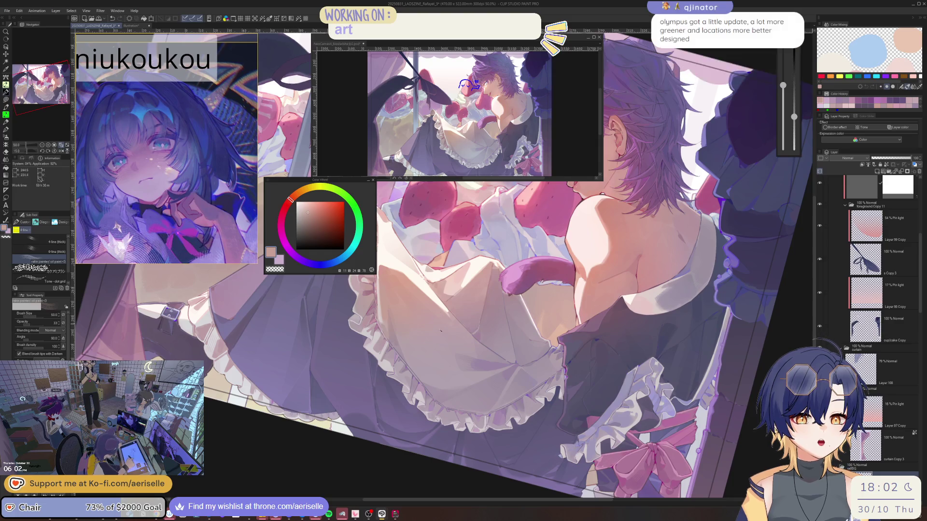
scroll(449, 340, up, 2)
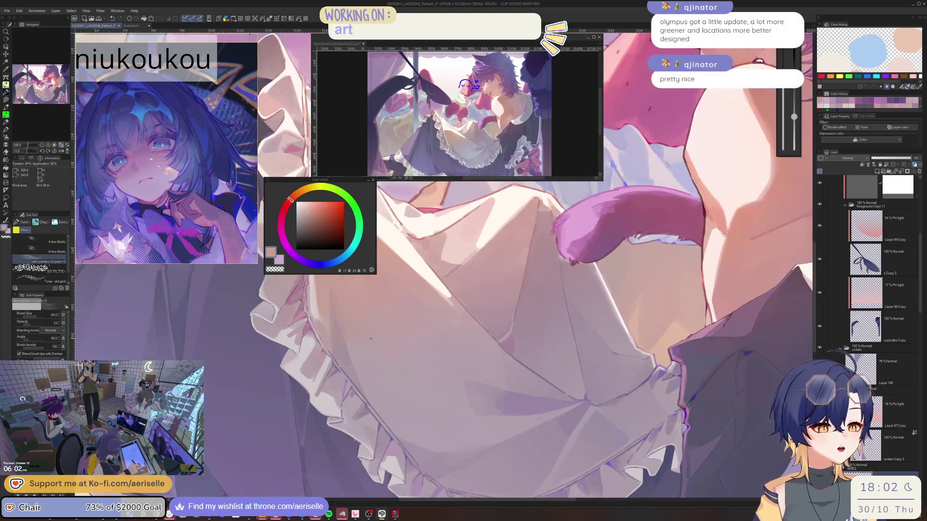
alt+click(385, 323)
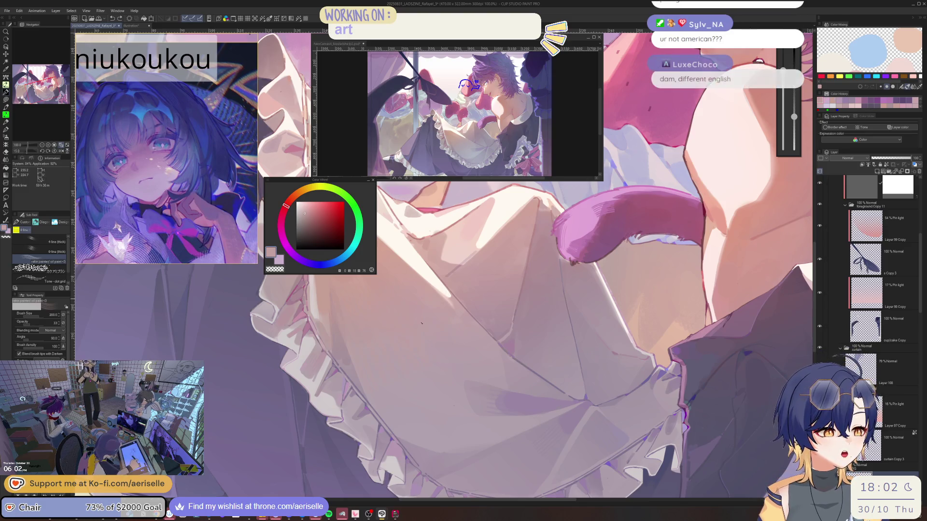
scroll(470, 333, down, 2)
scroll(471, 333, down, 2)
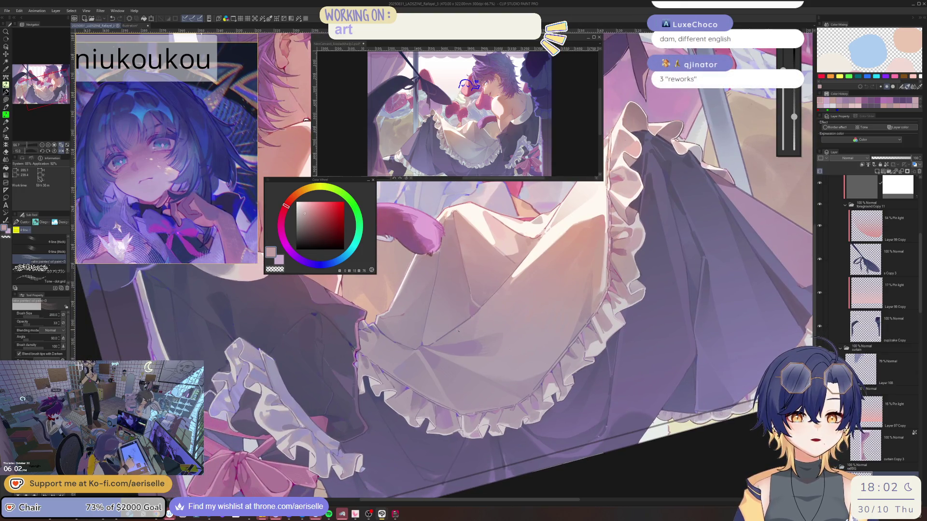
drag(443, 334, 440, 287)
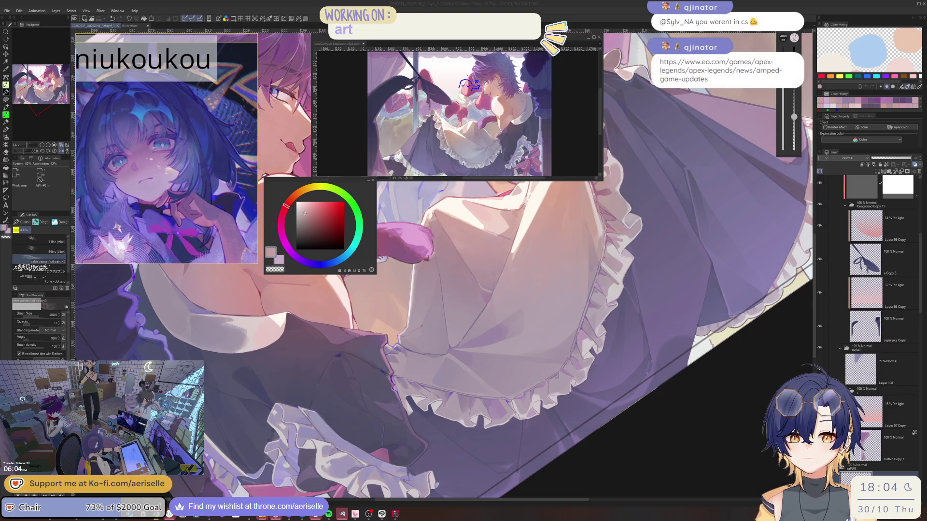
mouse_move(926, 122)
mouse_down()
mouse_move(708, 123)
mouse_move(411, 103)
mouse_move(433, 71)
mouse_up()
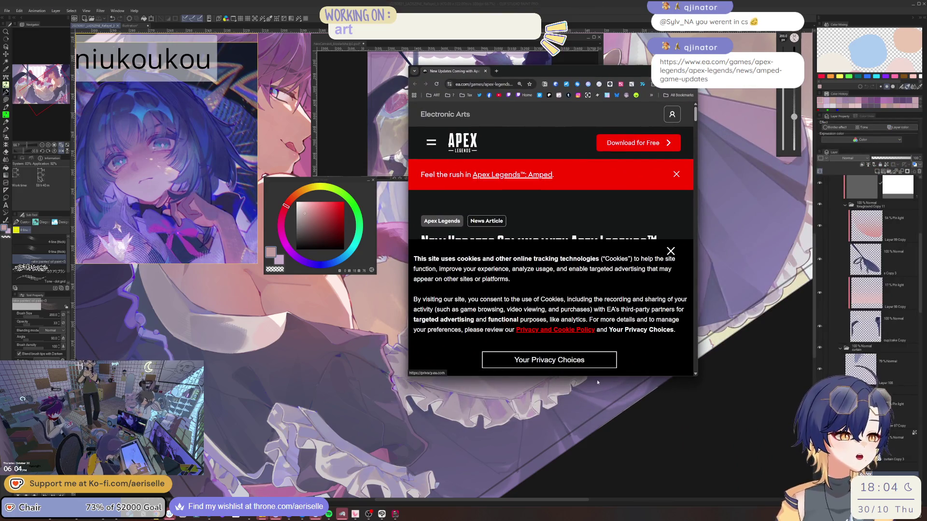
- Dismiss the cookie notice, enlarge the Chrome window and shift it slightly up and left
click(670, 251)
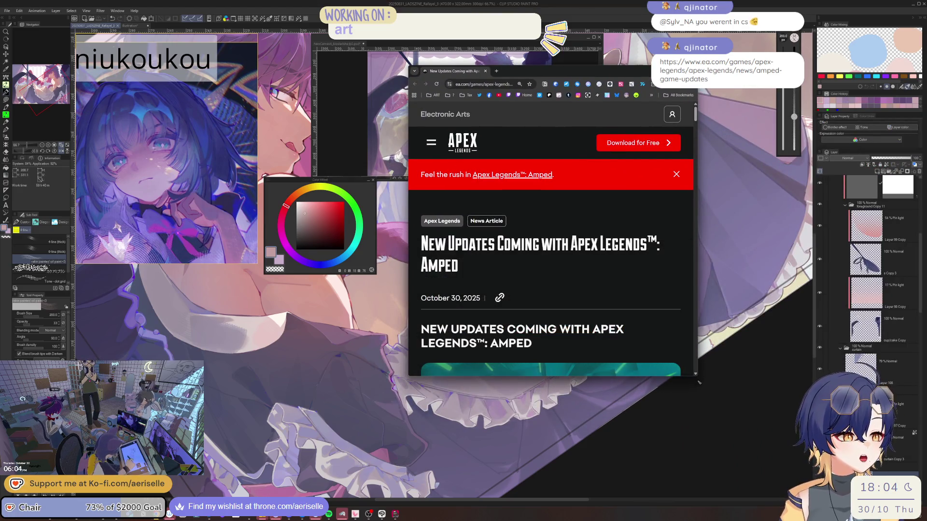
drag(697, 376, 738, 448)
scroll(718, 406, down, 8)
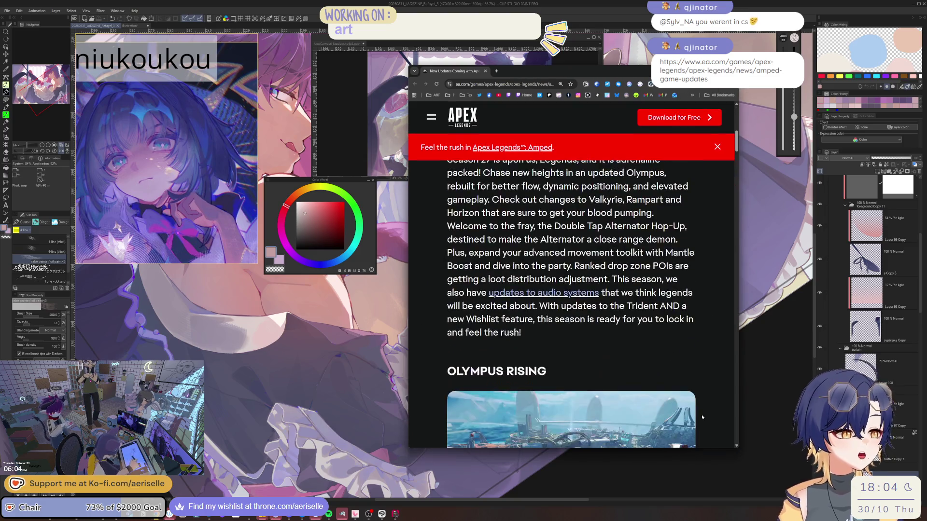
scroll(682, 397, up, 3)
scroll(682, 397, down, 5)
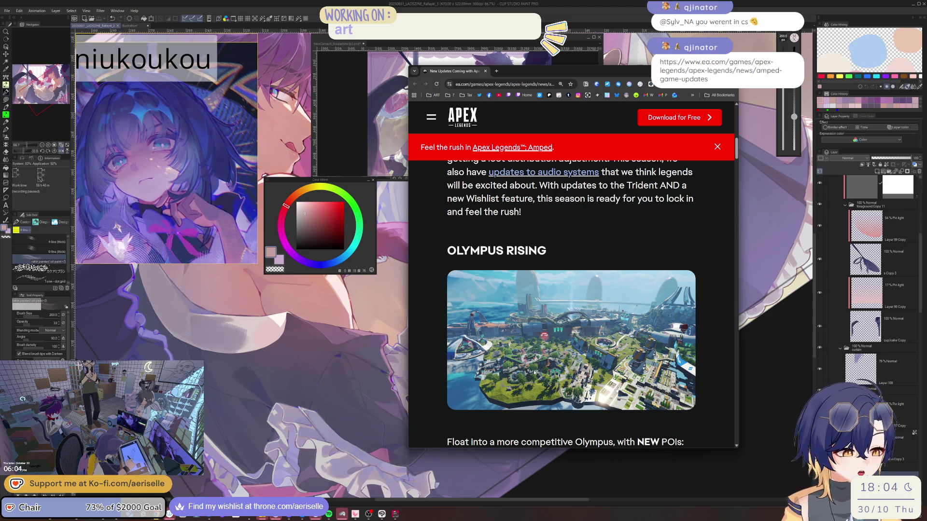
drag(617, 74, 589, 57)
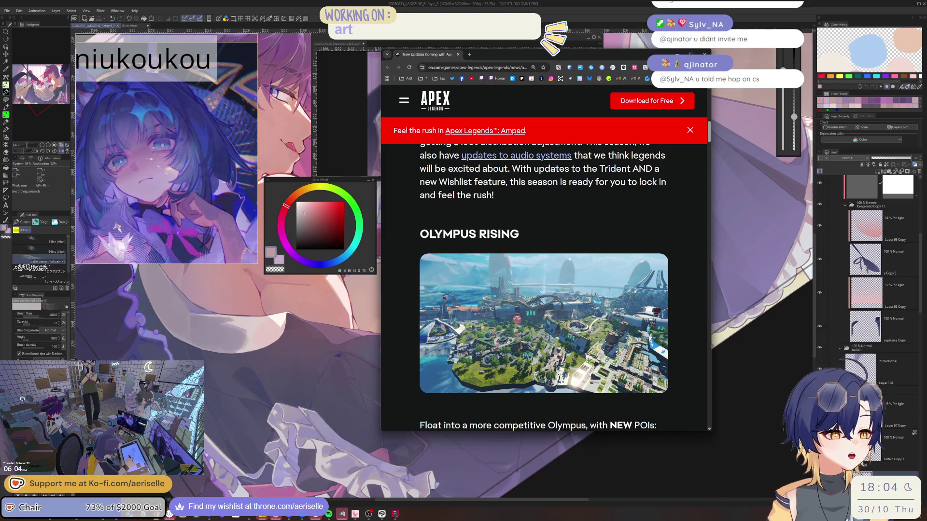
- Read down to the Gravity Engine section and open its screenshot full size in a new tab
scroll(557, 347, down, 1)
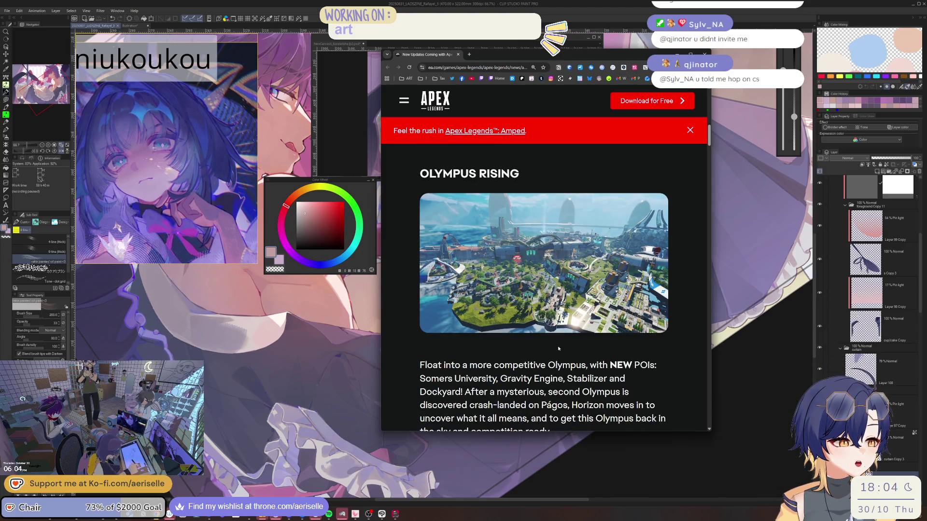
scroll(558, 348, down, 1)
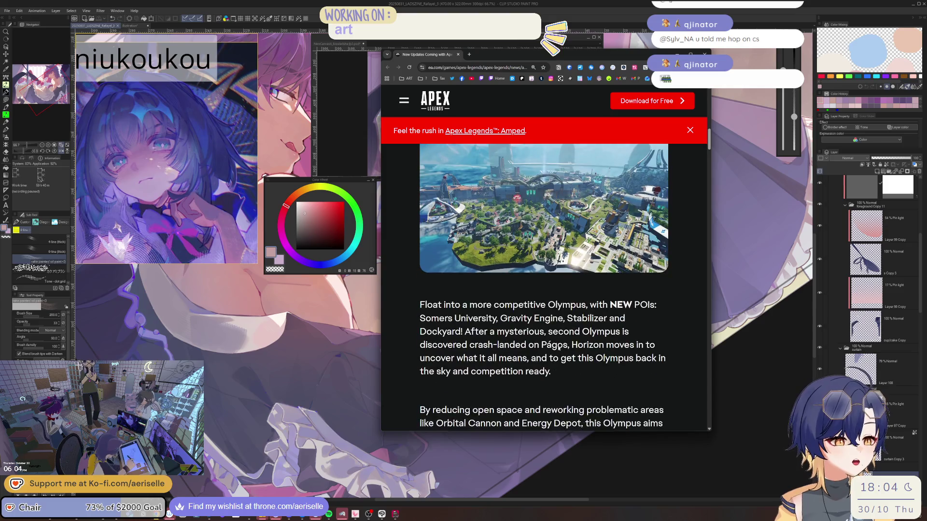
scroll(447, 310, down, 2)
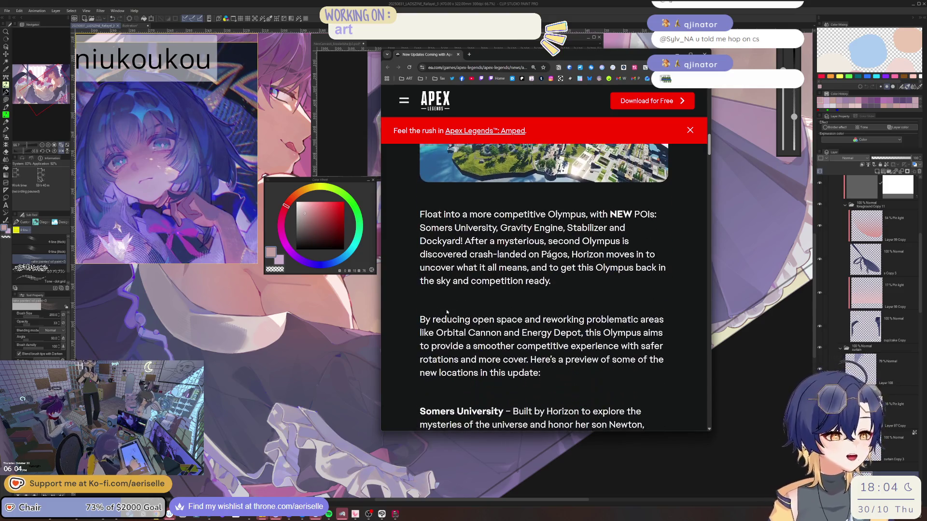
scroll(454, 310, up, 2)
scroll(455, 309, up, 1)
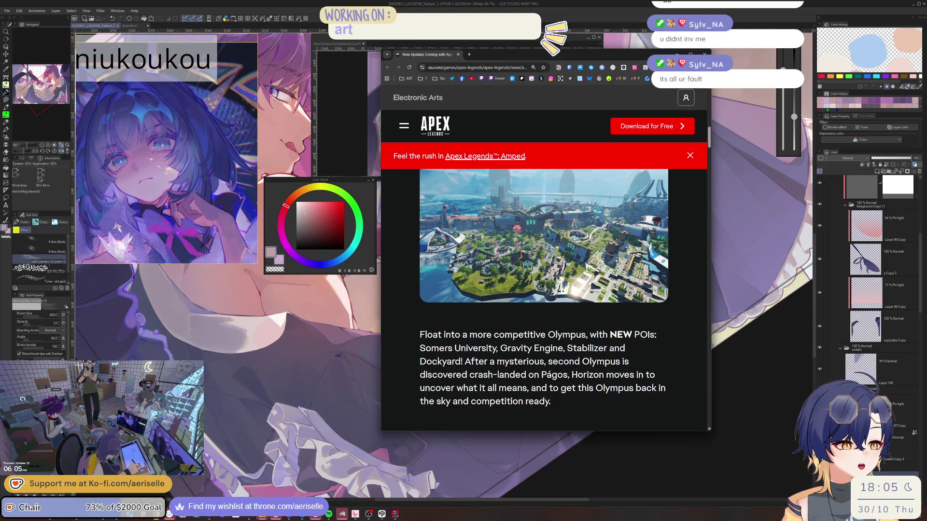
scroll(587, 271, down, 3)
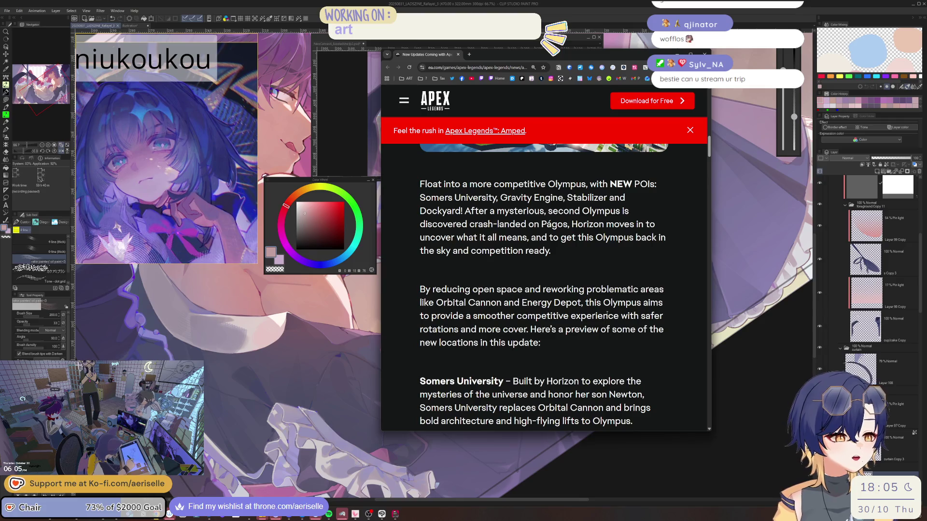
scroll(517, 308, down, 4)
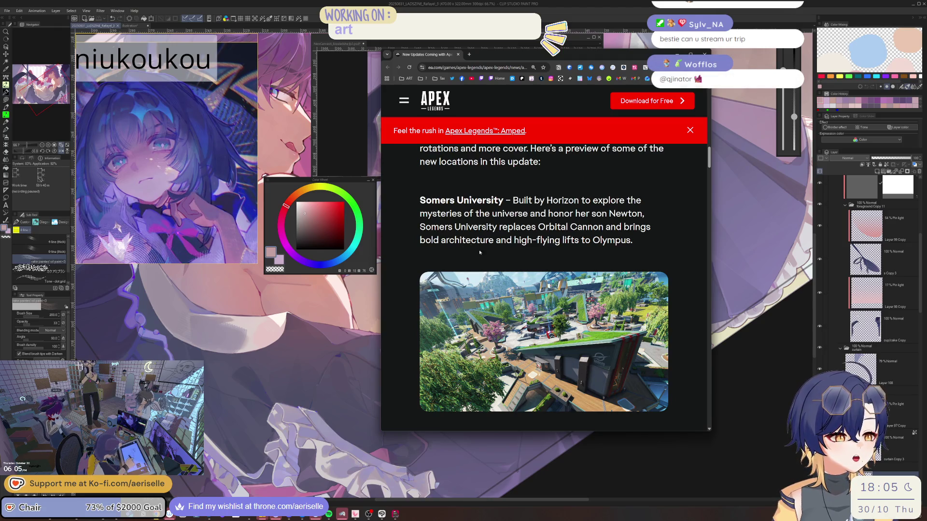
scroll(553, 287, down, 1)
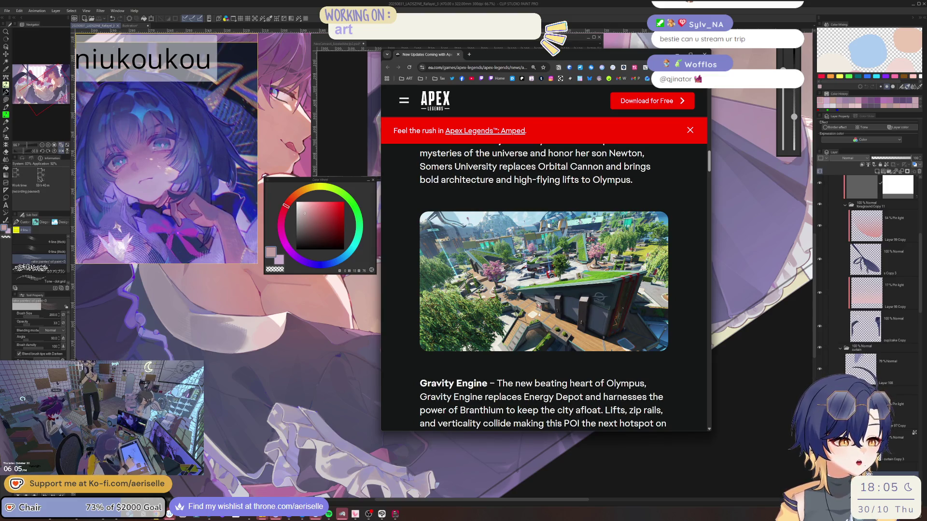
scroll(540, 300, down, 2)
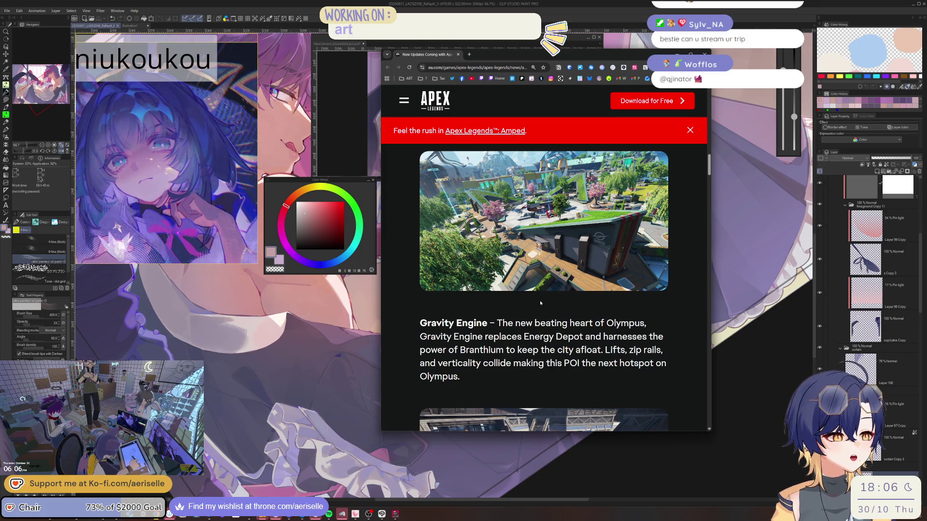
scroll(539, 301, down, 3)
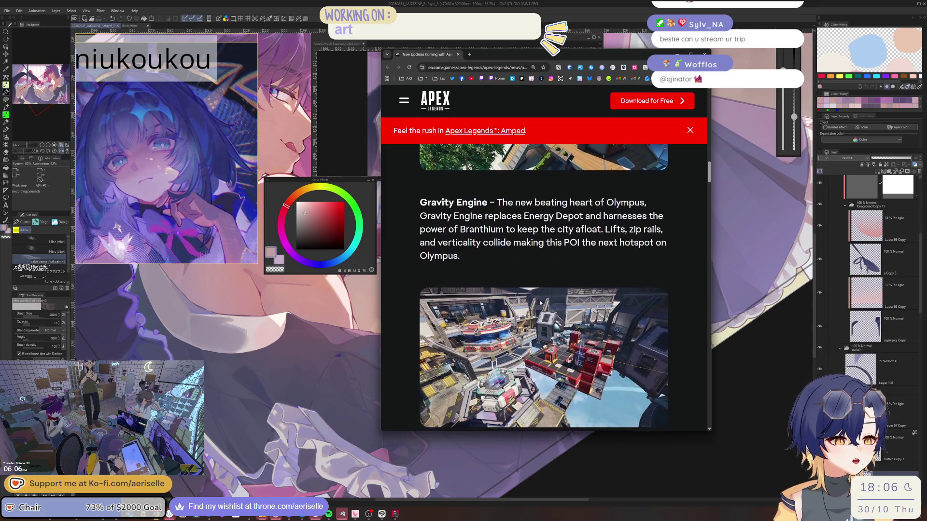
scroll(540, 302, down, 1)
click(540, 302)
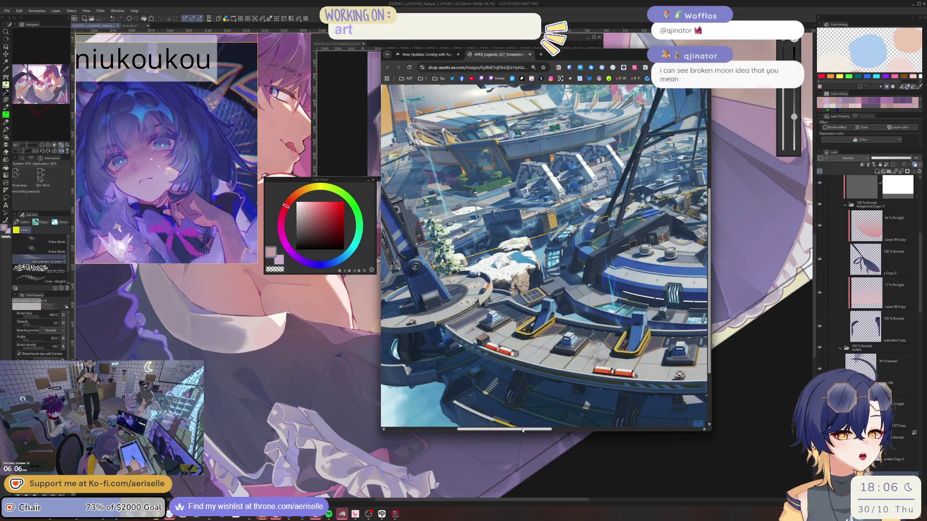
- View the full-size Olympus screenshot, then return to the Apex news article
drag(522, 430, 525, 430)
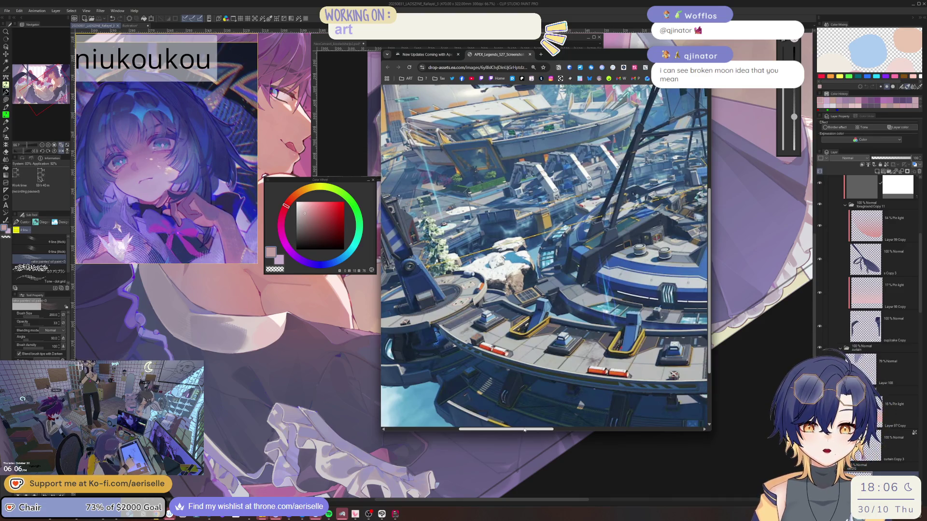
mouse_move(525, 429)
mouse_down()
mouse_move(626, 416)
mouse_move(568, 412)
mouse_move(569, 342)
mouse_up()
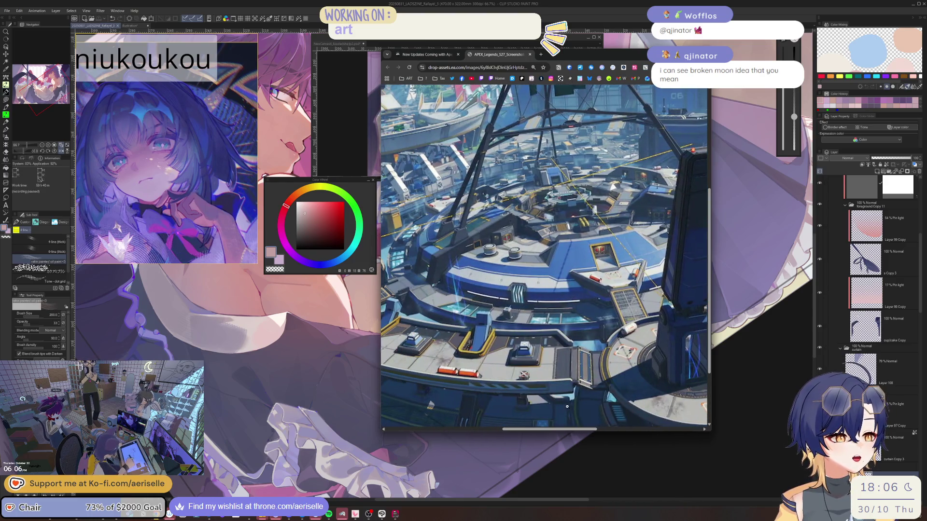
scroll(569, 338, up, 3)
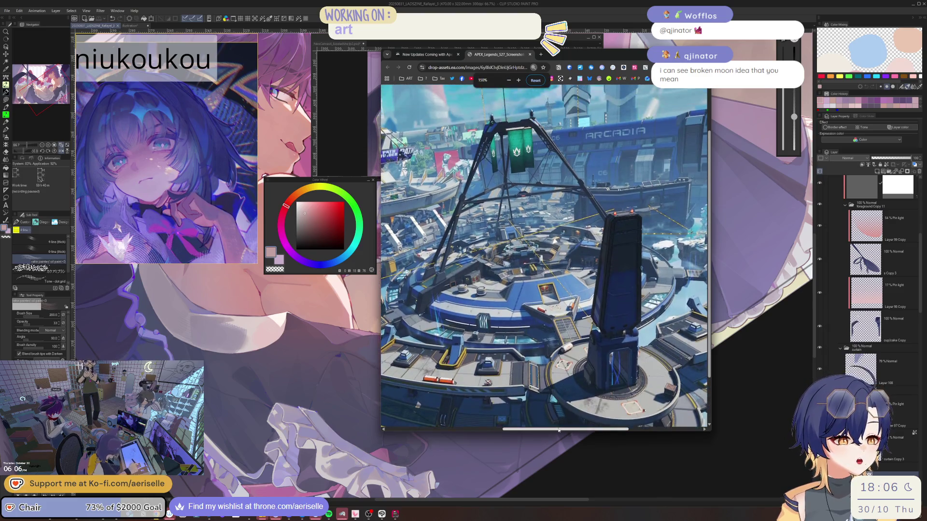
scroll(531, 415, right, 2)
click(425, 54)
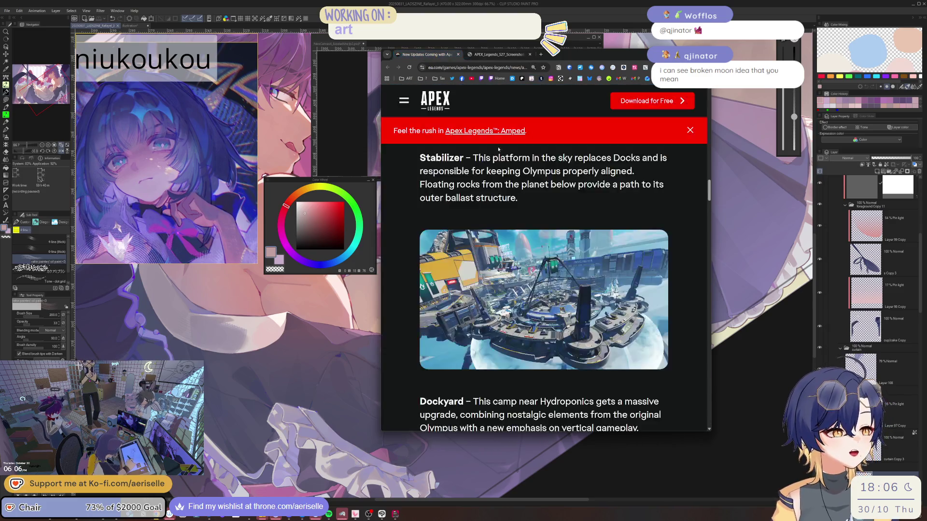
scroll(563, 323, down, 5)
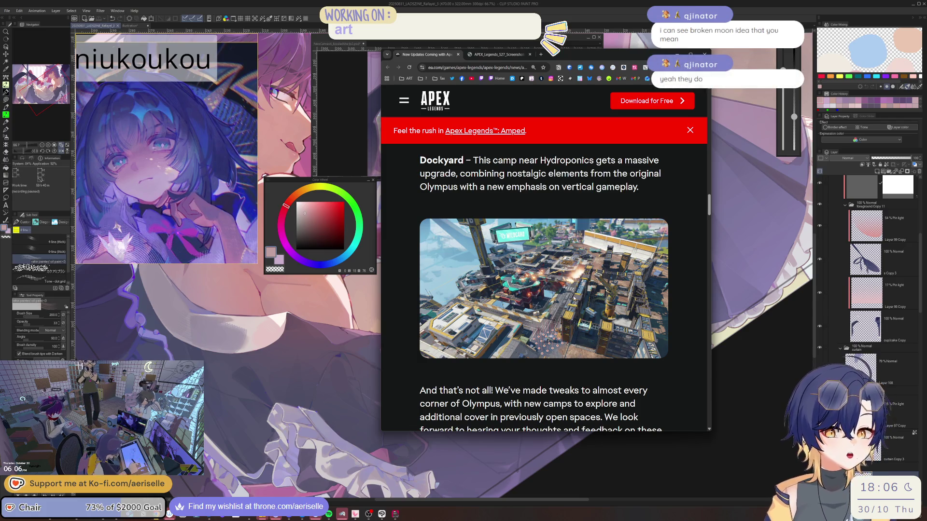
- Open the Dockyard screenshot in a new tab to view it, then return to the article at Amped's Legends
right_click(581, 302)
click(586, 303)
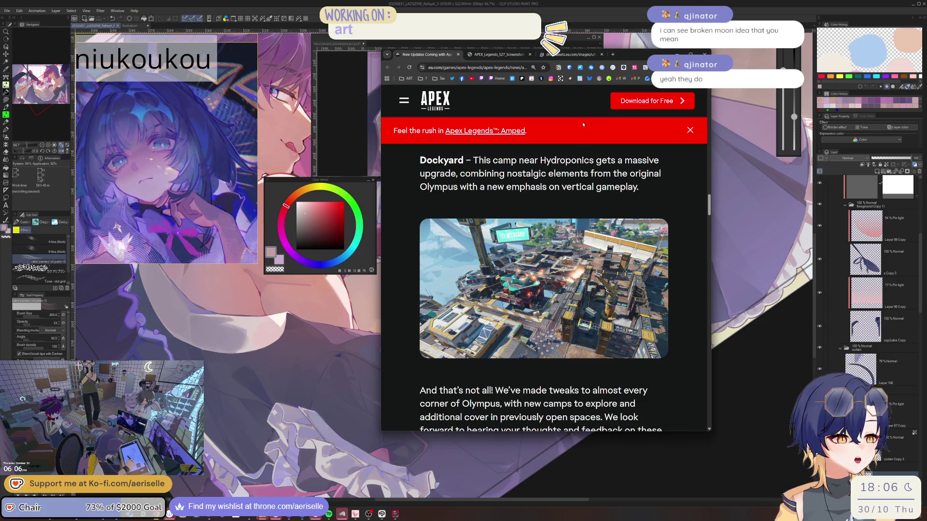
key(ctrl+Tab)
key(ctrl+Tab)
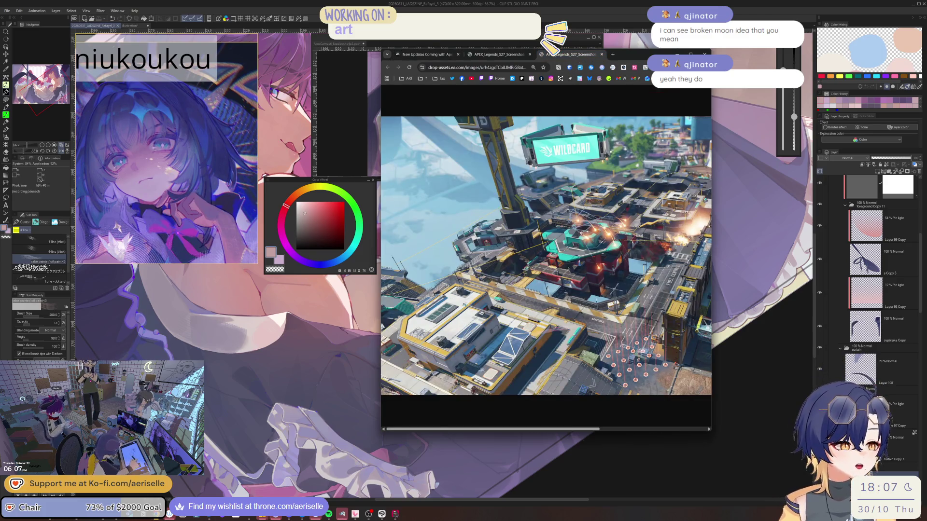
scroll(562, 260, up, 5)
mouse_move(526, 430)
mouse_down()
mouse_move(618, 424)
mouse_move(582, 419)
mouse_up()
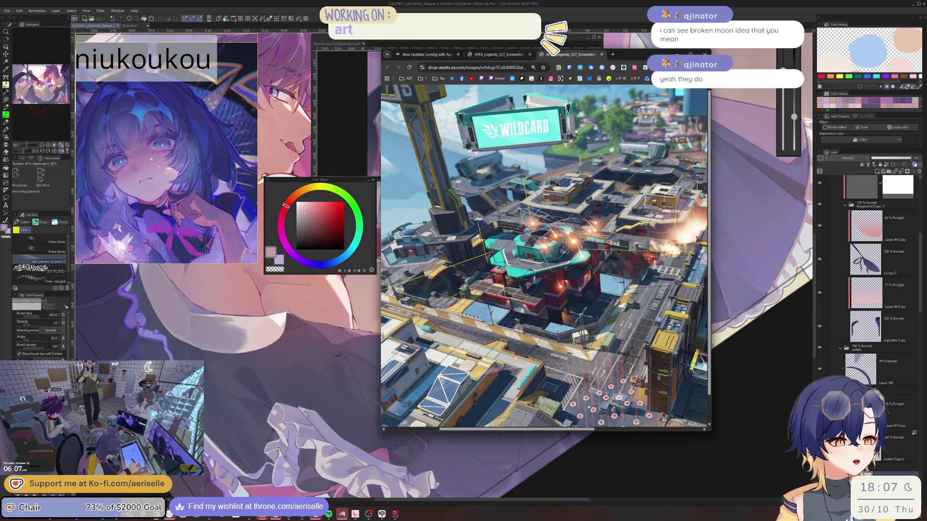
scroll(587, 411, down, 1)
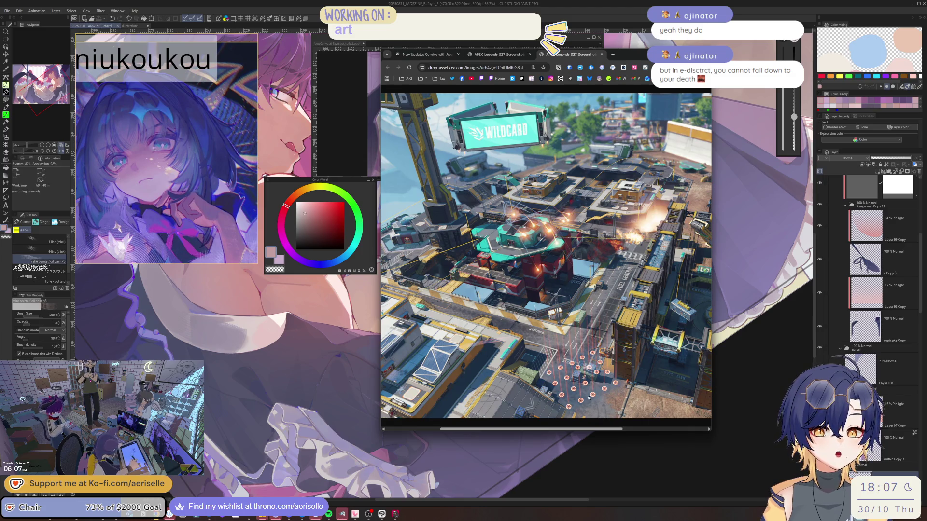
scroll(590, 395, down, 1)
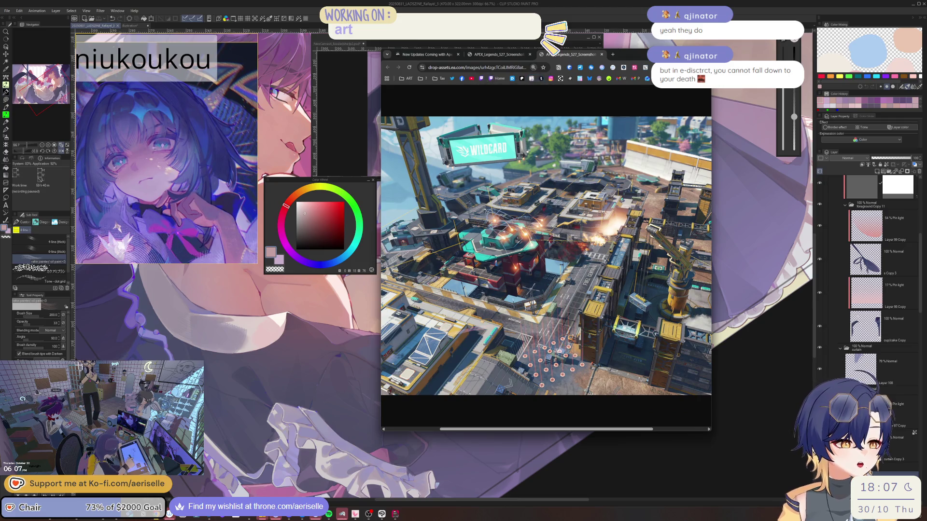
scroll(525, 218, down, 1)
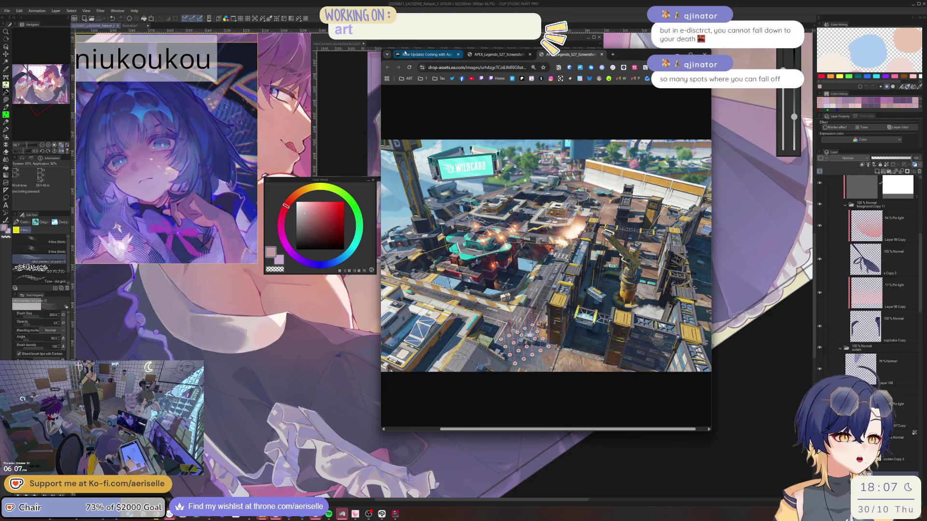
click(425, 54)
scroll(535, 254, down, 5)
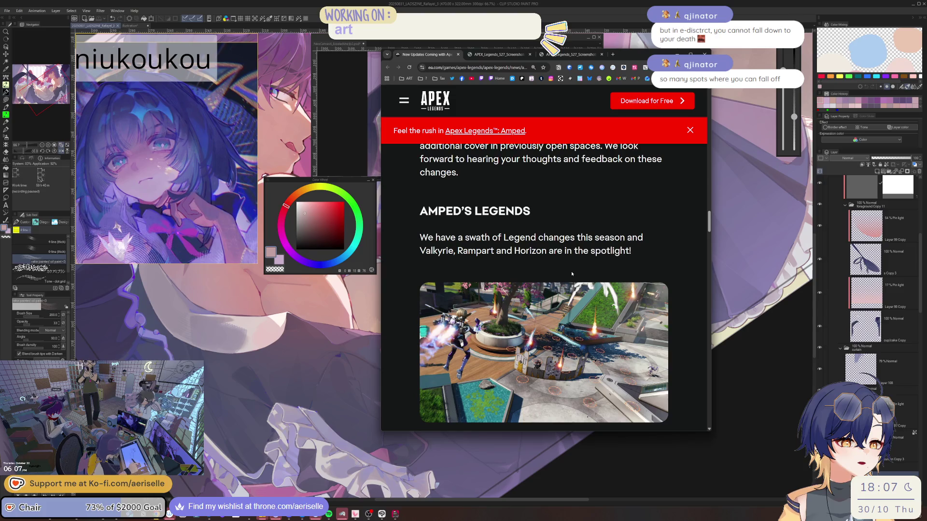
- Scroll to the closing 'See You on the Dropship' section, then close the article window
scroll(572, 274, down, 4)
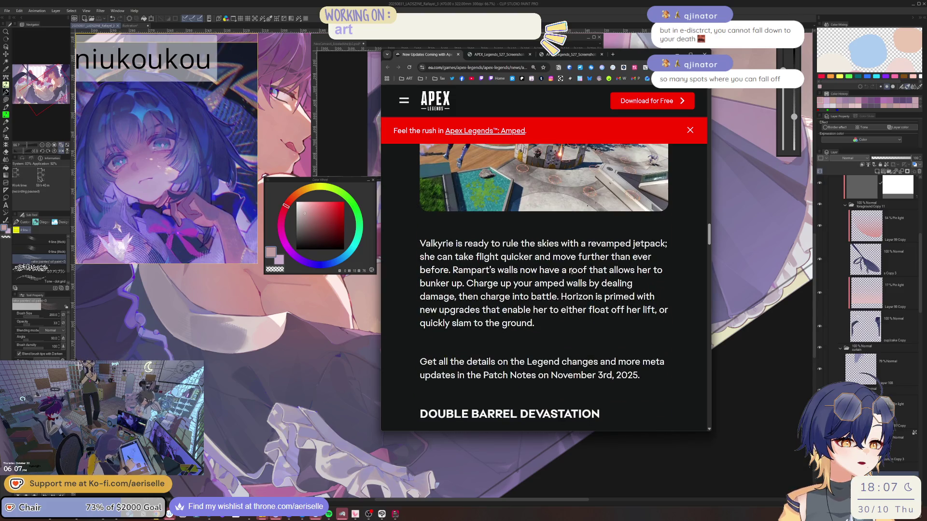
scroll(571, 271, down, 2)
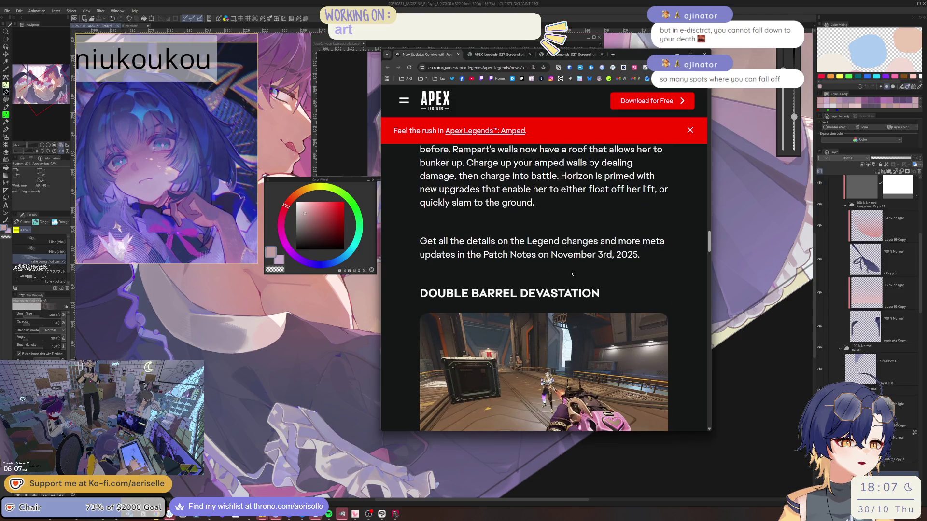
scroll(571, 274, down, 4)
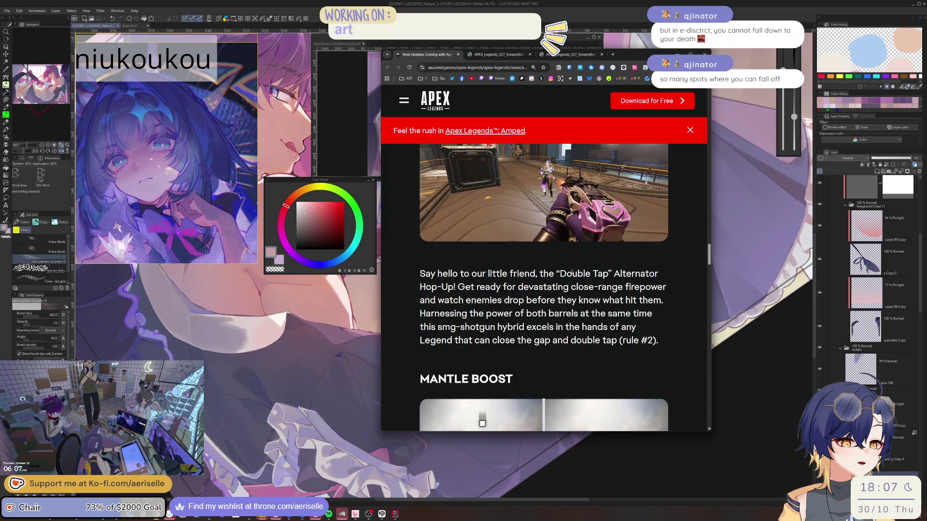
scroll(572, 274, down, 4)
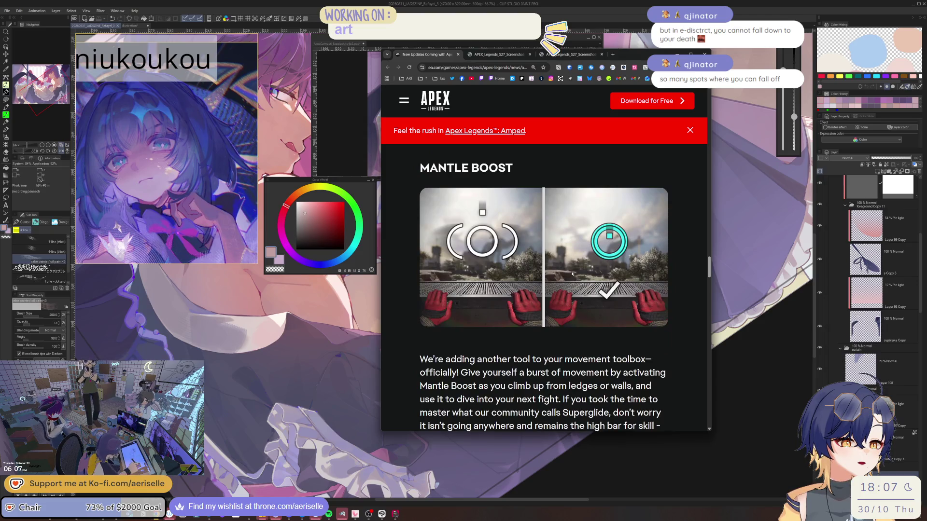
scroll(572, 274, down, 10)
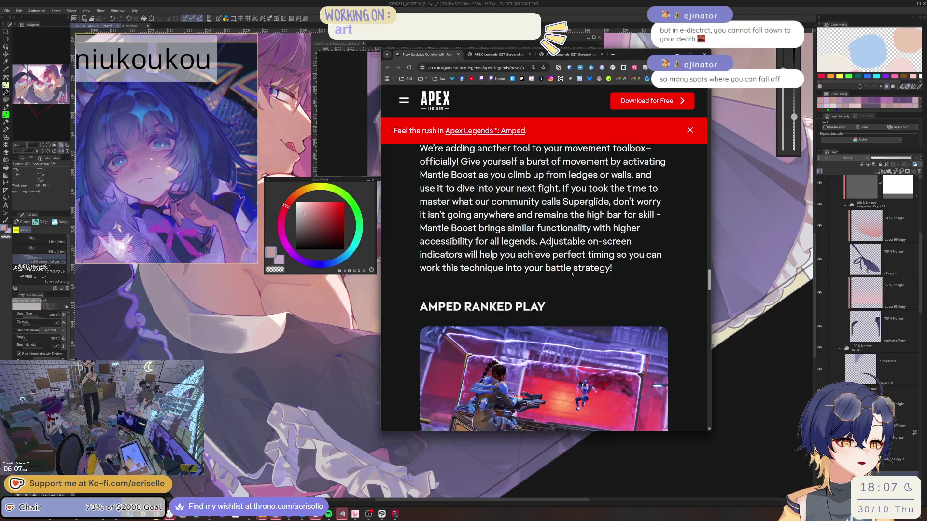
scroll(572, 274, down, 10)
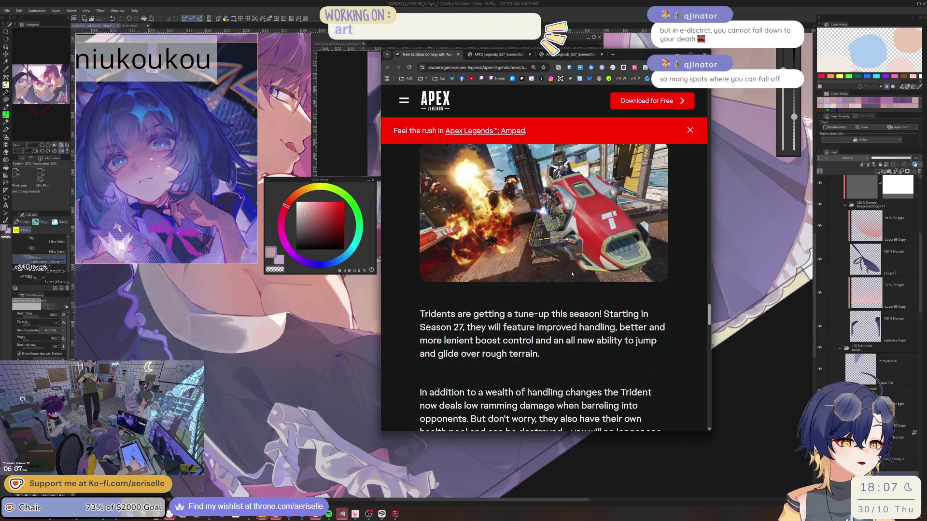
scroll(571, 274, down, 10)
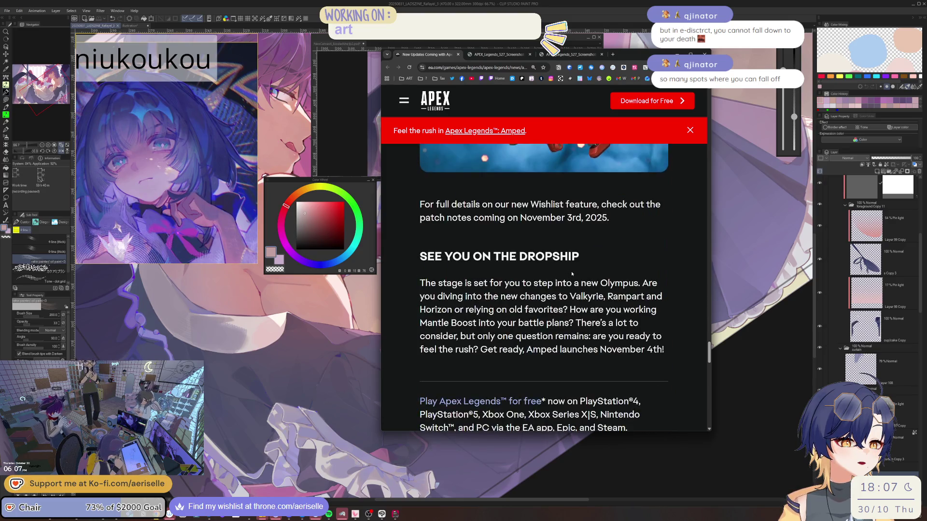
click(705, 51)
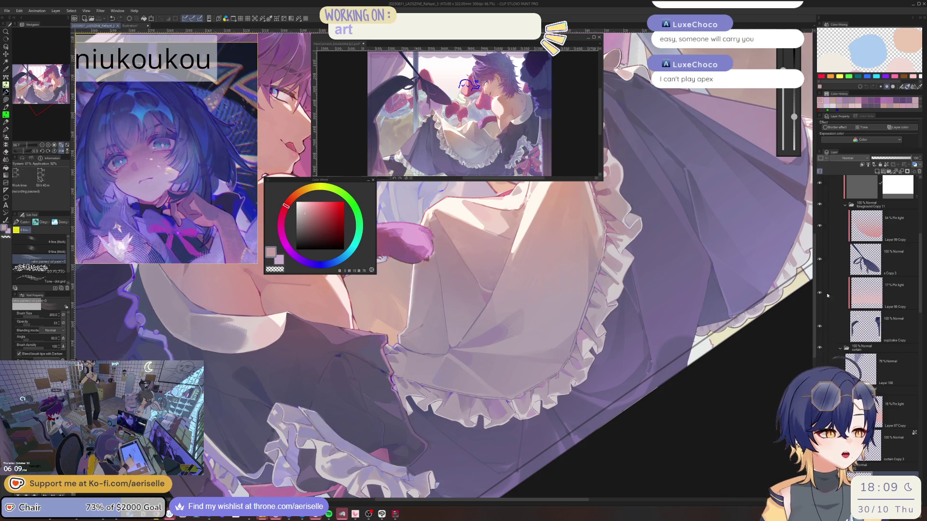
- Mirror the canvas, zoom in on the apron ruffles and sample a muted purple for the brush
key(h)
key(ctrl+plus)
key(minus)
key(minus)
key(minus)
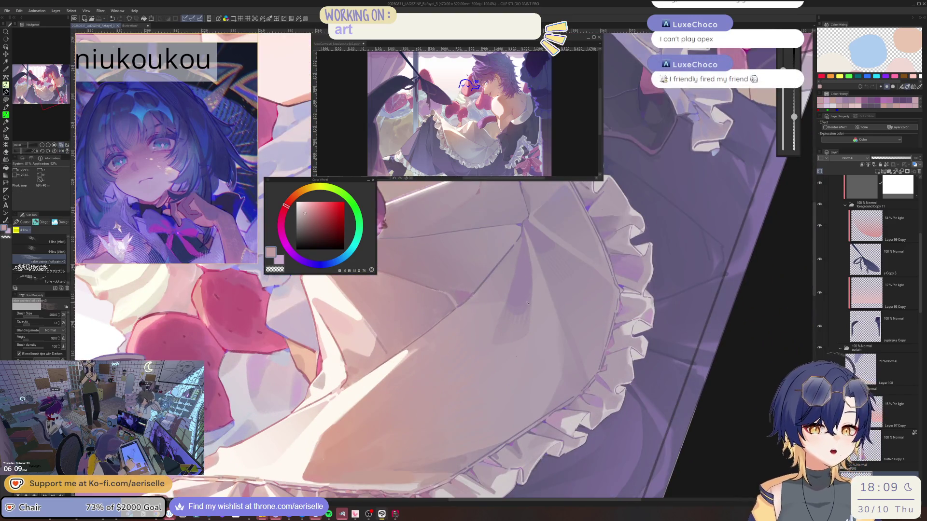
click(526, 302)
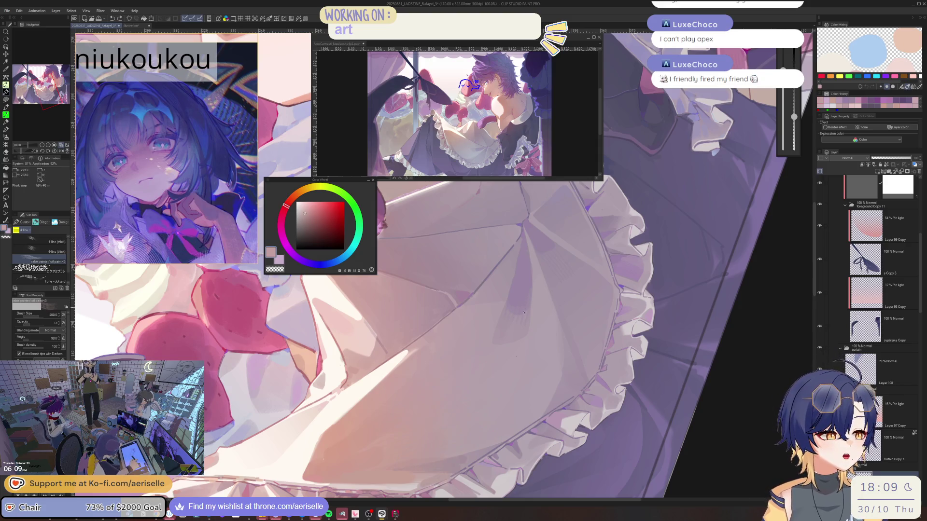
key(e)
alt+click(516, 309)
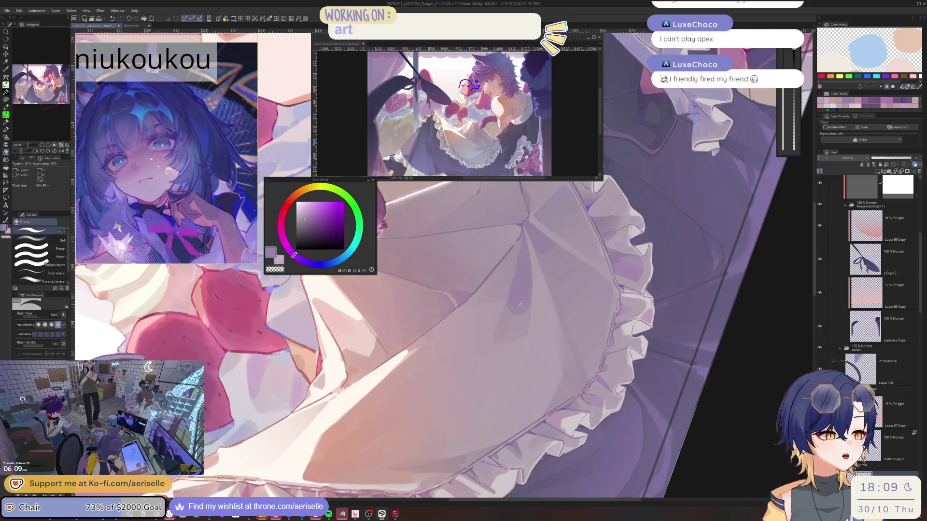
key(b)
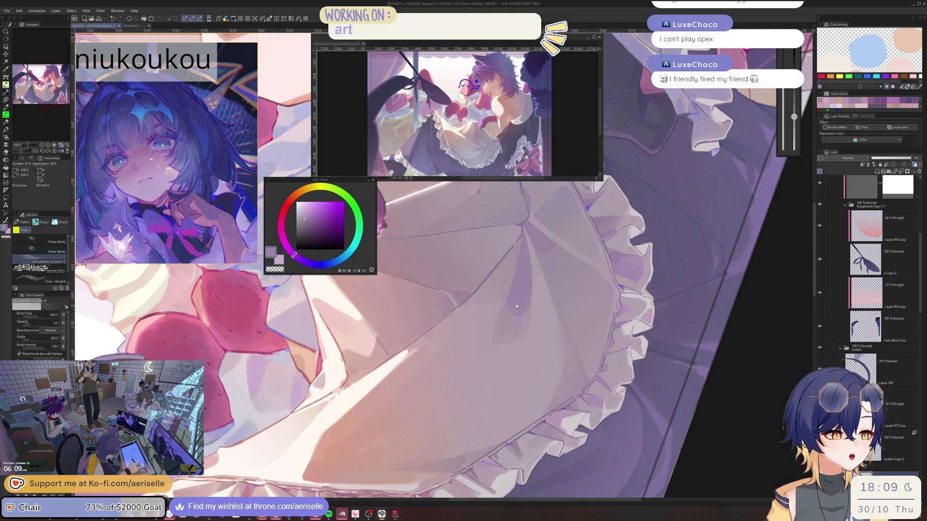
drag(528, 297, 466, 289)
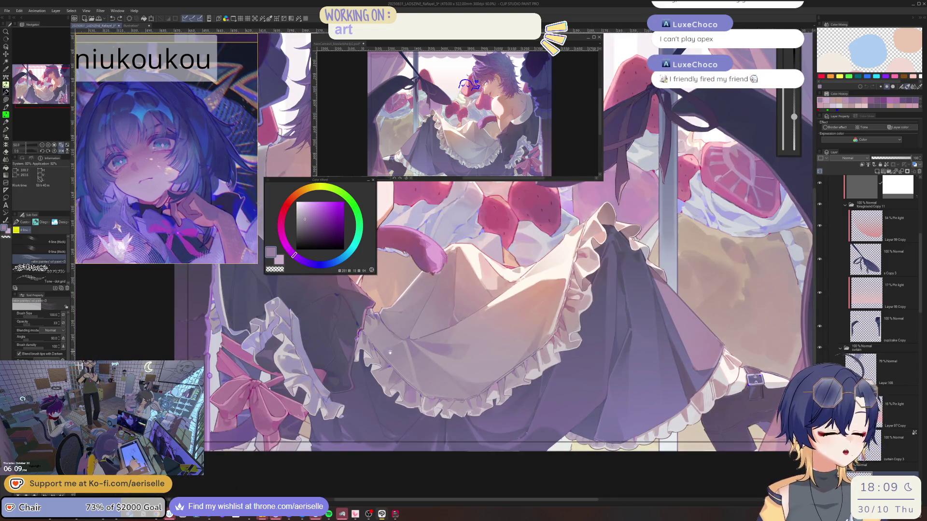
drag(390, 352, 400, 346)
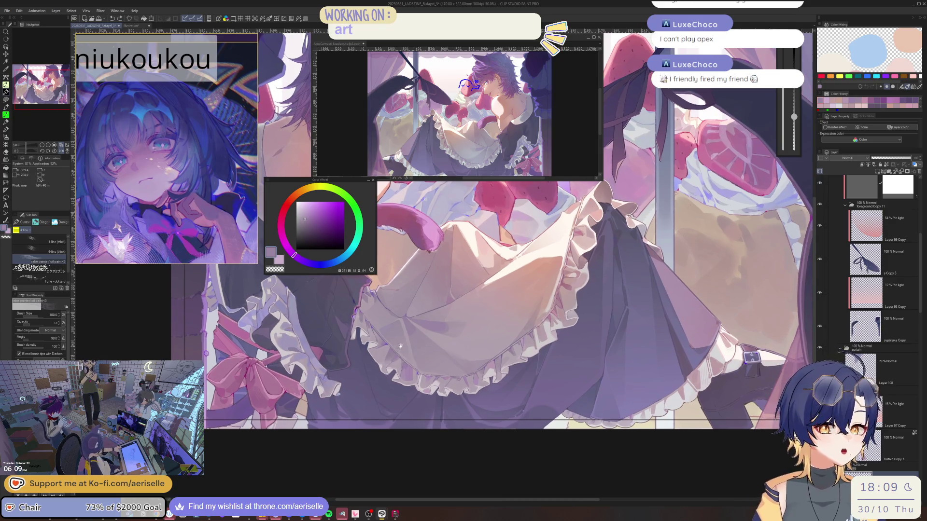
scroll(400, 346, up, 3)
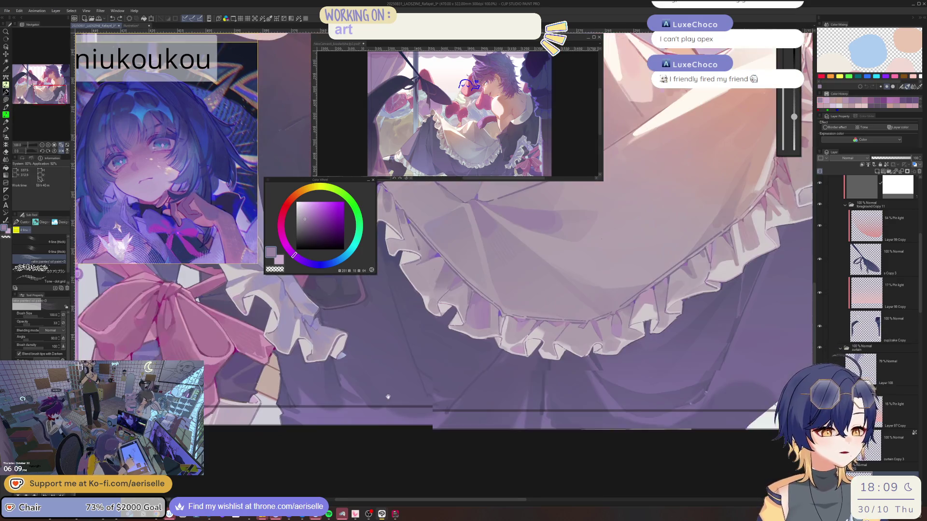
- Sample bluer and darker skirt purples while rotating the view along the skirt edge
alt+click(387, 397)
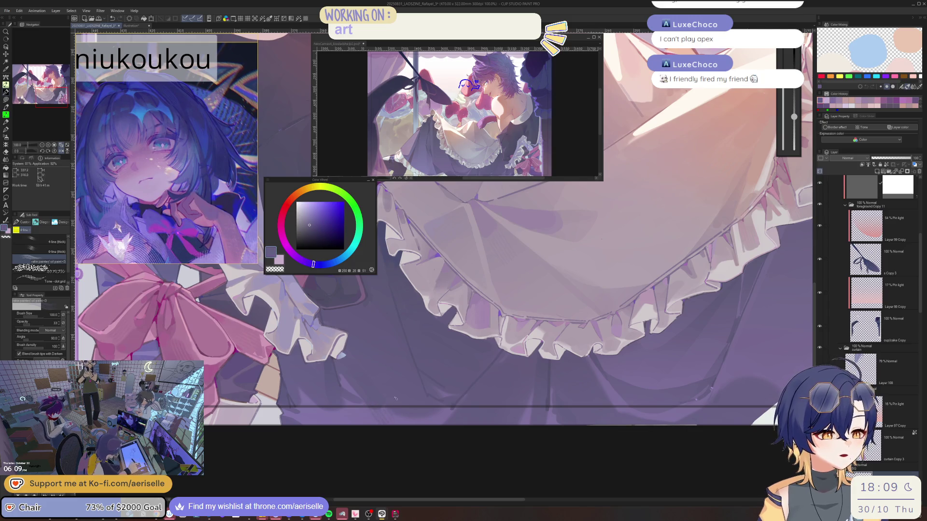
alt+click(371, 396)
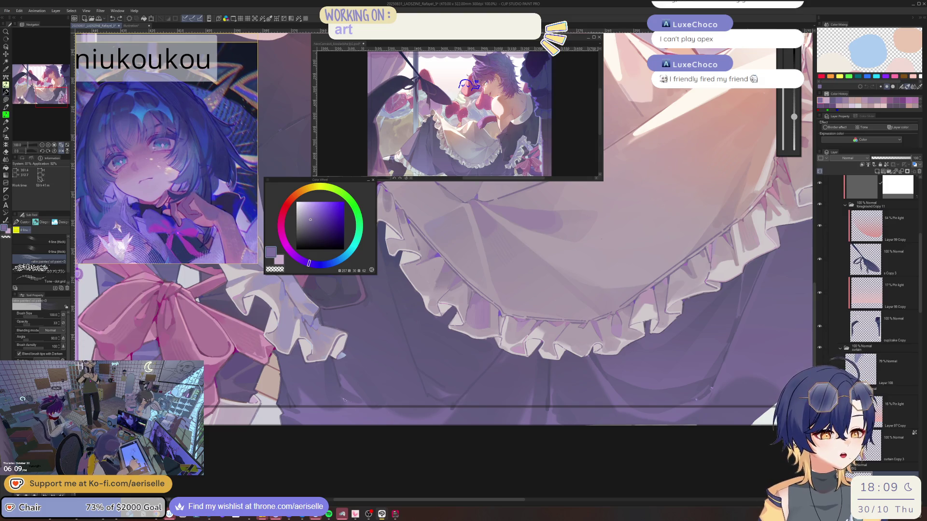
drag(356, 409, 472, 358)
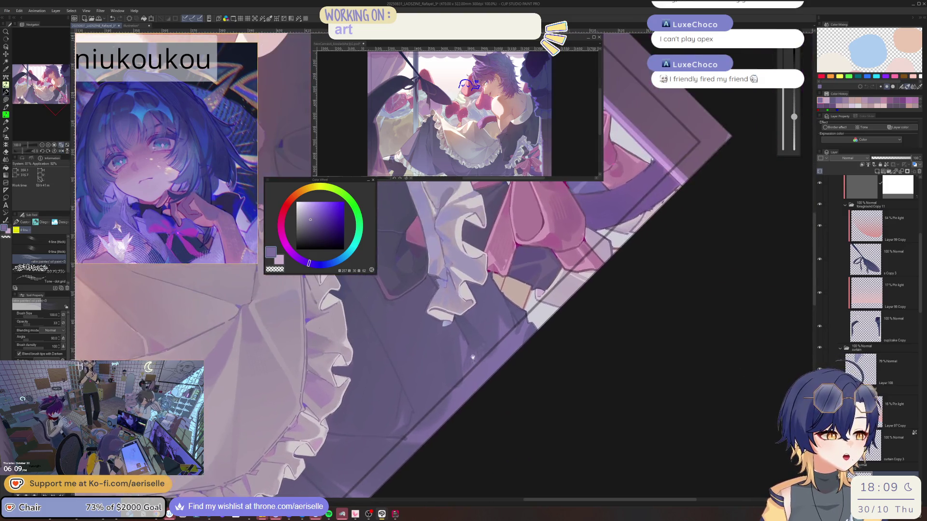
alt+click(493, 332)
key(asciicircum)
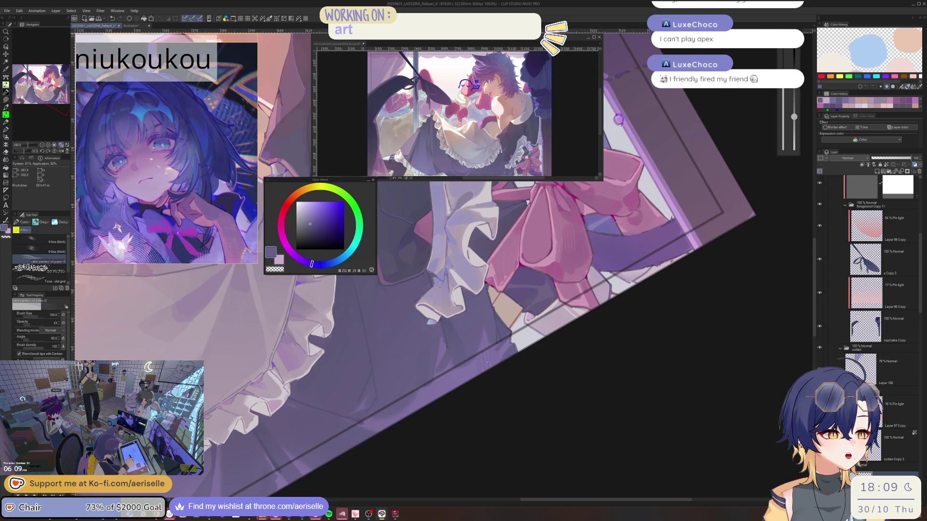
key(asciicircum)
key(asciicircum)
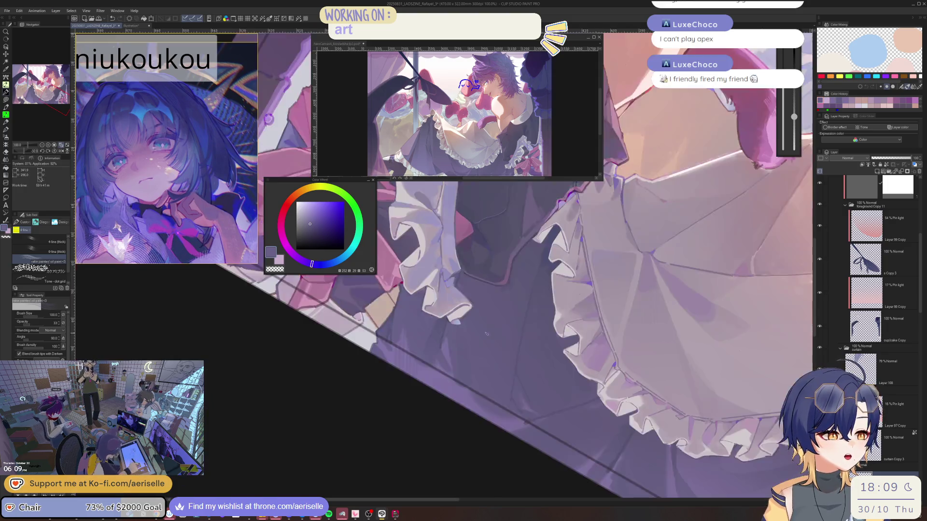
scroll(518, 331, down, 1)
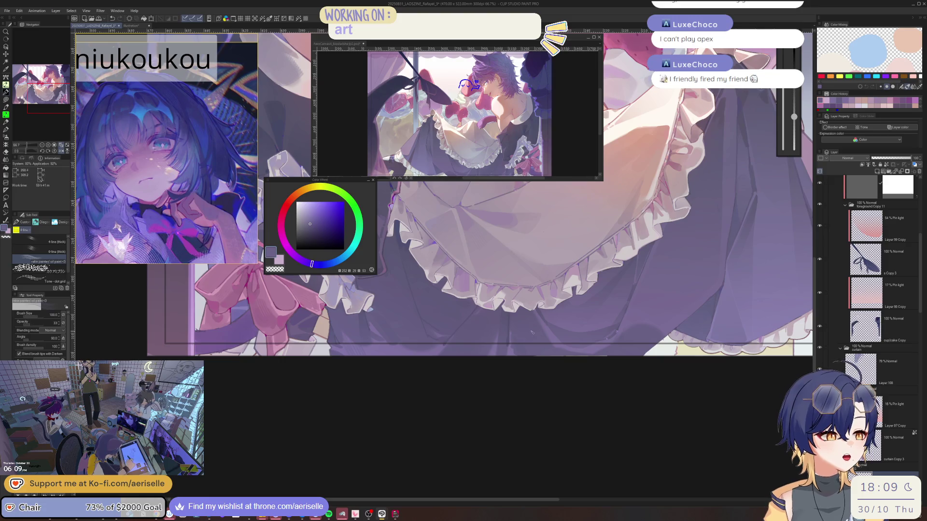
mouse_move(531, 332)
mouse_down()
mouse_move(389, 336)
mouse_move(543, 302)
mouse_up()
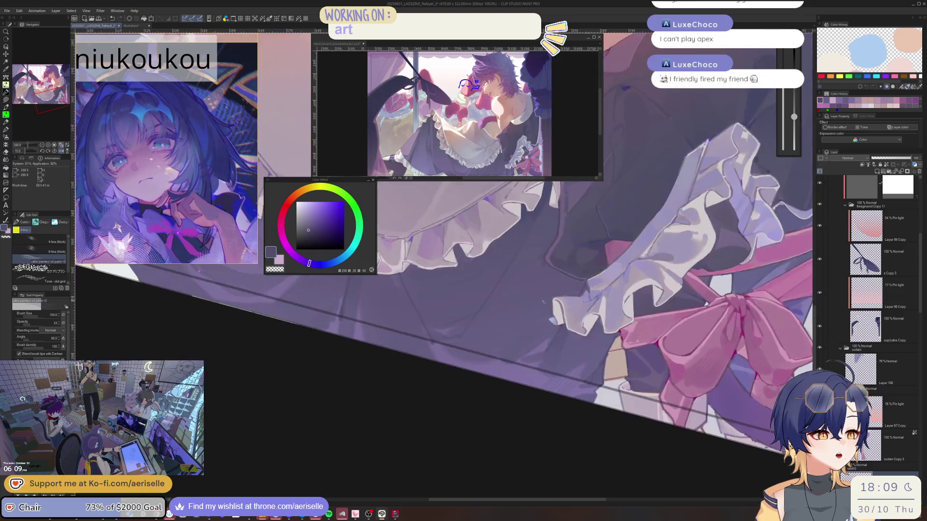
key(minus)
key(minus)
alt+click(543, 301)
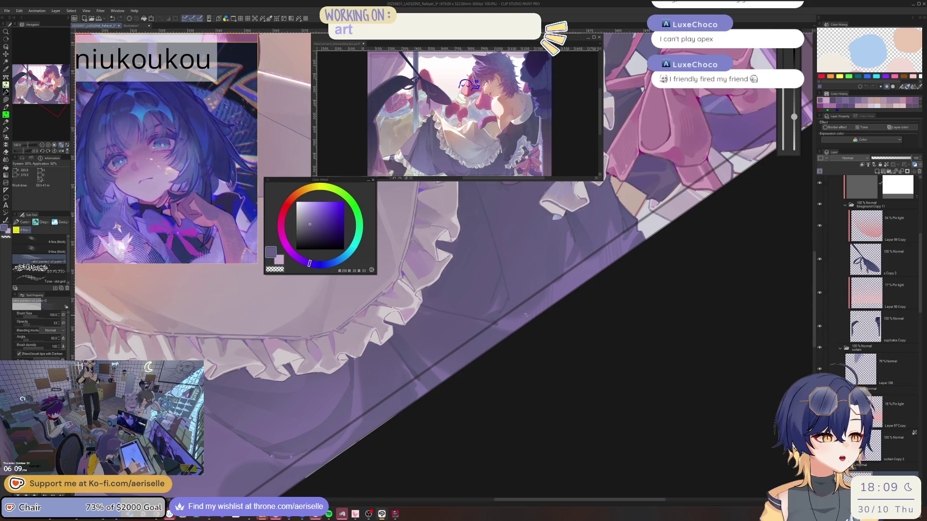
- Paint a stroke on the purple skirt hem, sample a nearby purple and enlarge the brush to 150
drag(528, 318, 490, 343)
scroll(491, 342, up, 3)
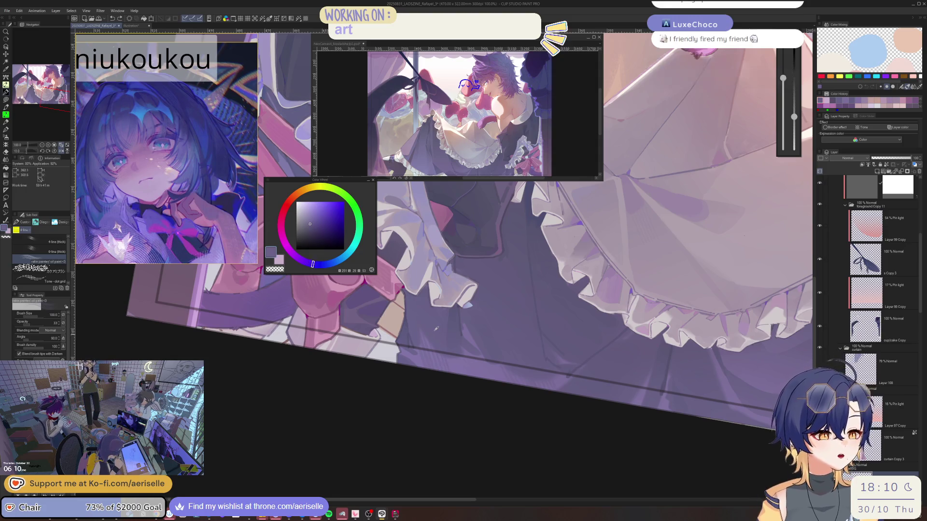
scroll(444, 390, down, 3)
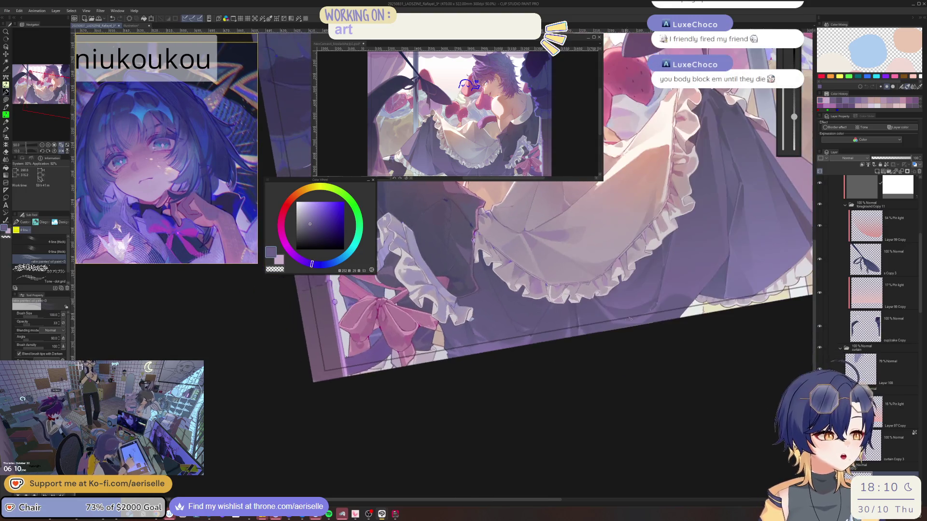
scroll(515, 340, up, 2)
scroll(516, 339, up, 3)
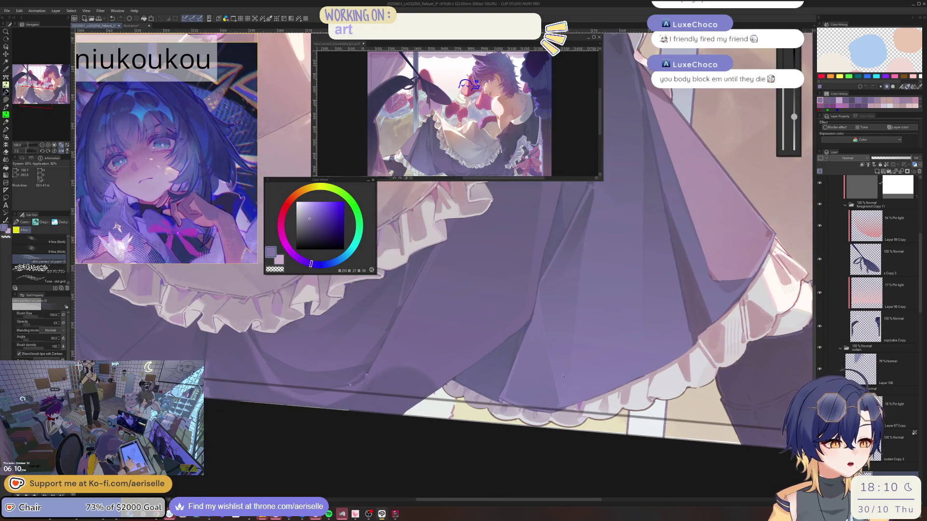
drag(562, 367, 566, 387)
scroll(564, 330, down, 1)
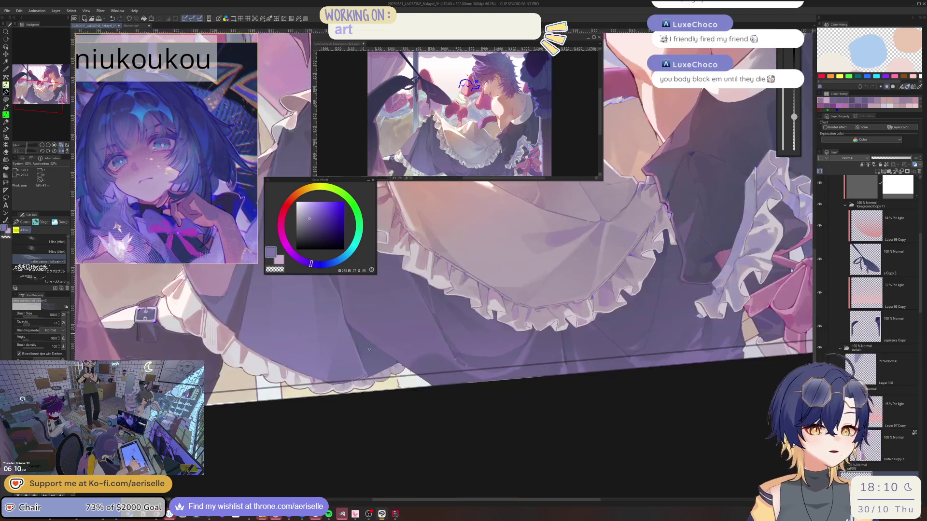
scroll(395, 344, left, 5)
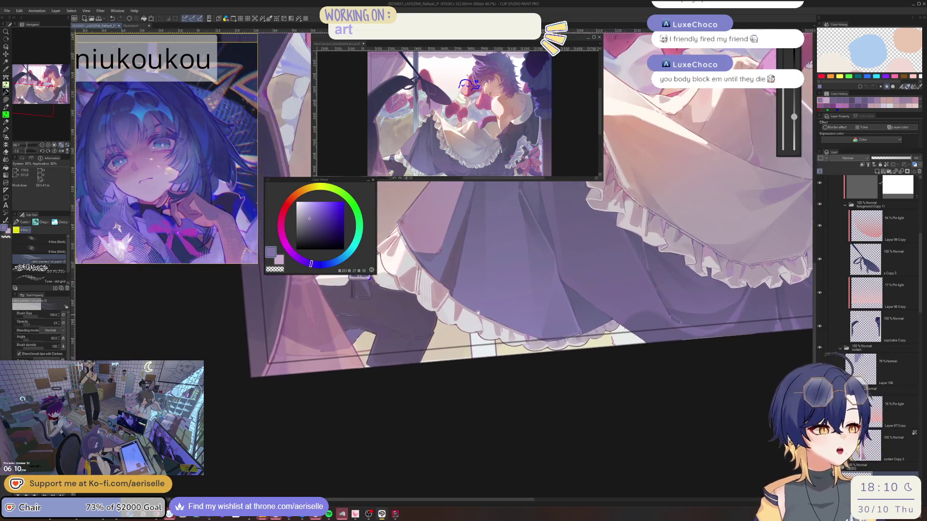
alt+click(453, 304)
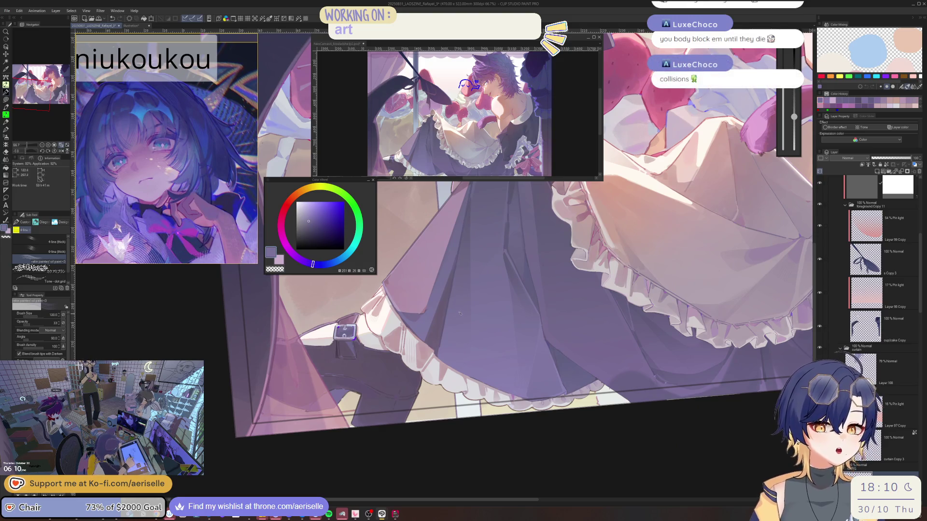
key(bracketright)
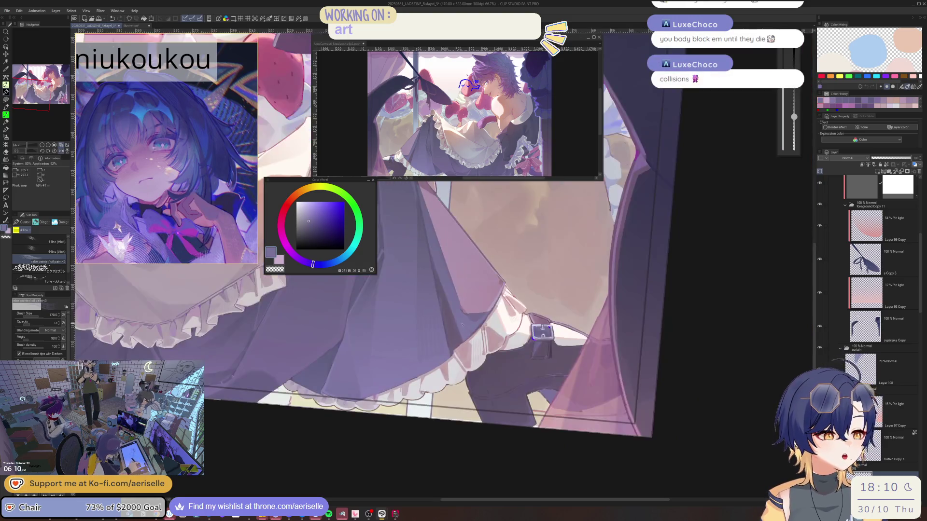
- Mirror the canvas to check the skirt, switching to the eraser in between
key(h)
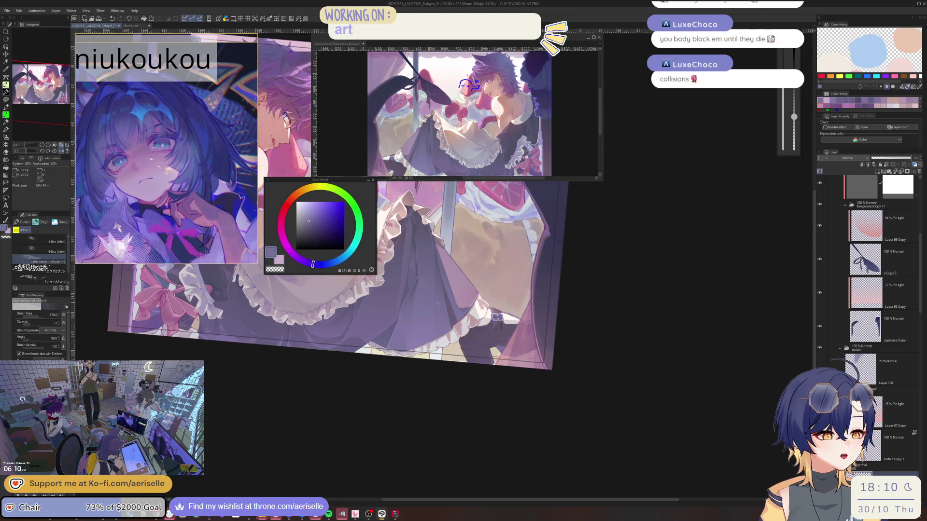
scroll(384, 351, up, 2)
scroll(385, 353, down, 2)
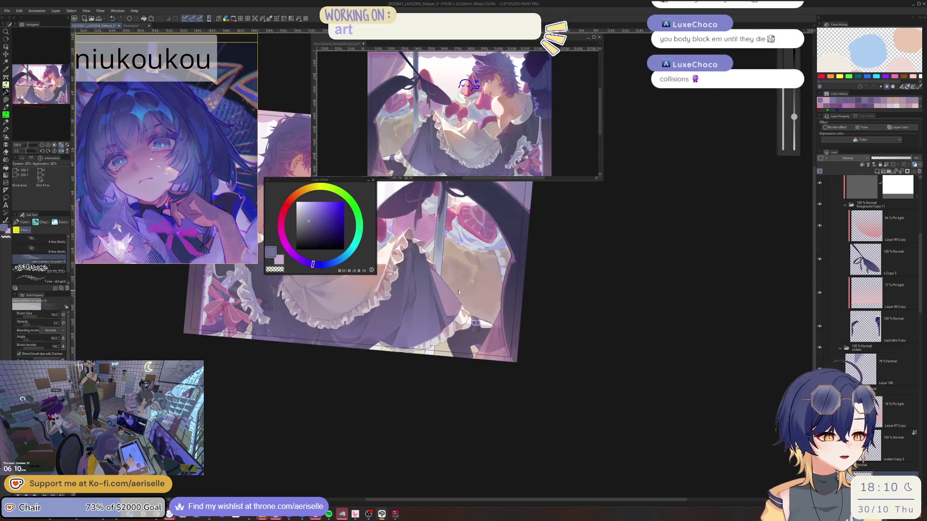
scroll(400, 323, up, 1)
key(e)
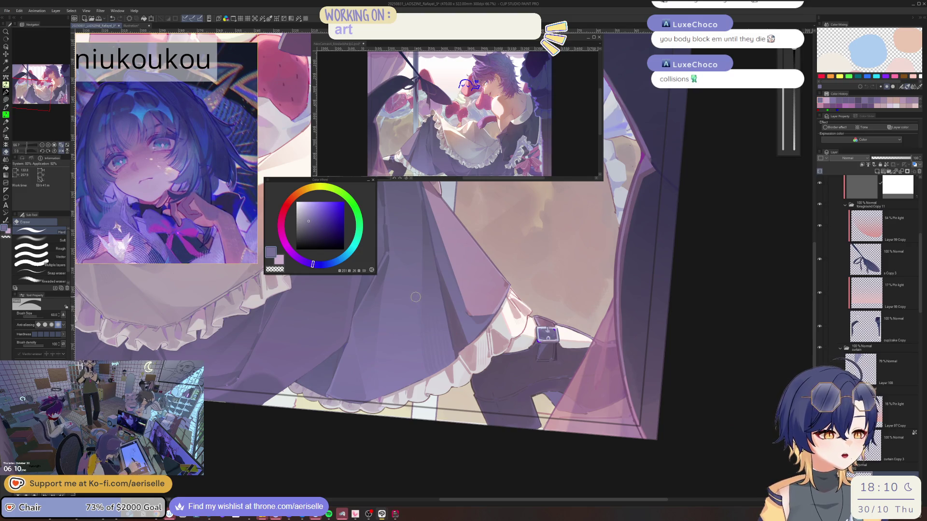
key(h)
scroll(460, 341, down, 2)
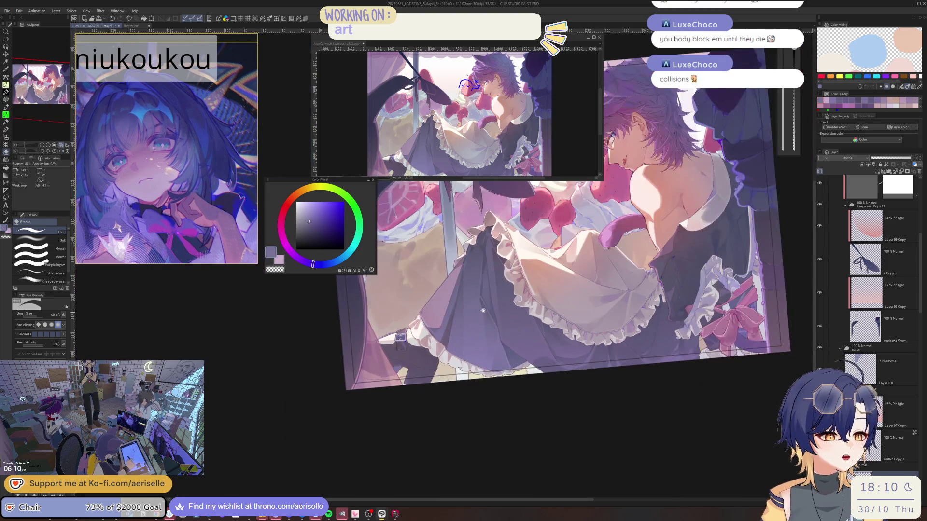
- Sample the apron ruffle's light pink and switch to the oil paint brush at a smaller size
scroll(460, 341, up, 1)
scroll(467, 270, up, 6)
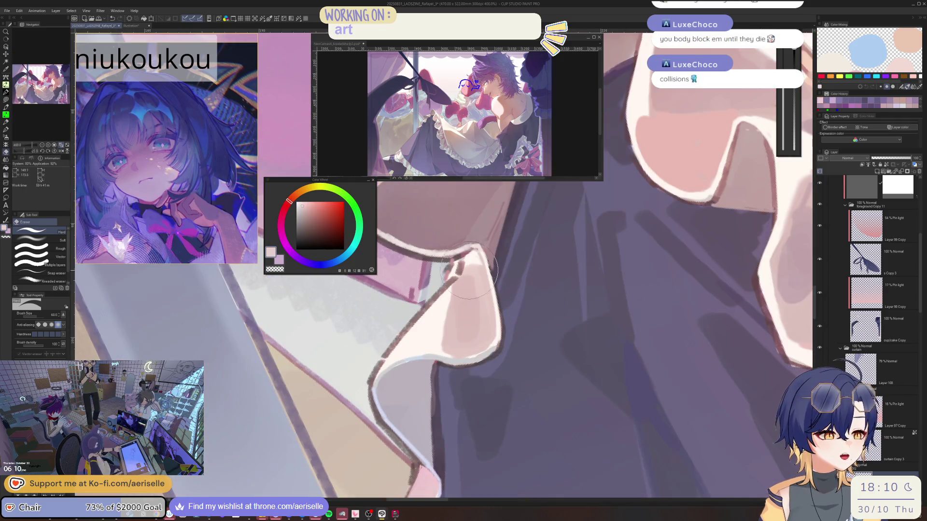
alt+click(468, 271)
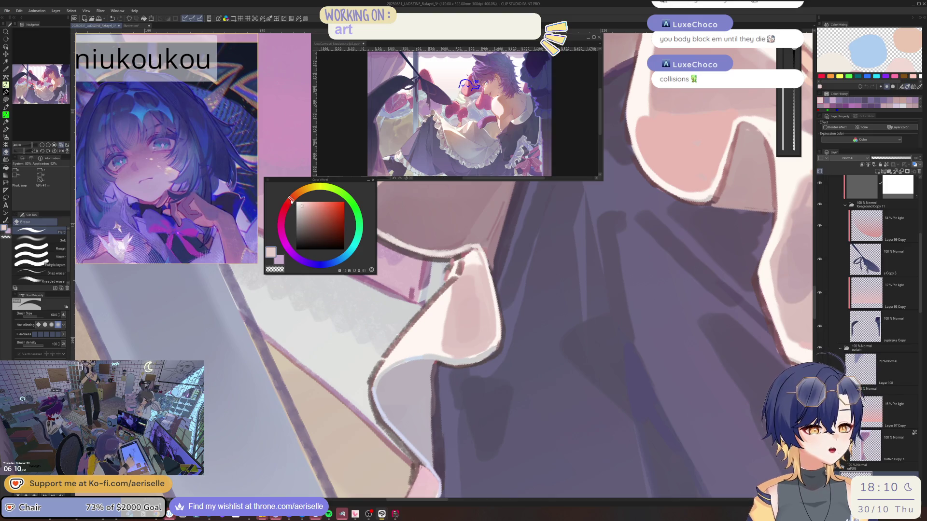
key(b)
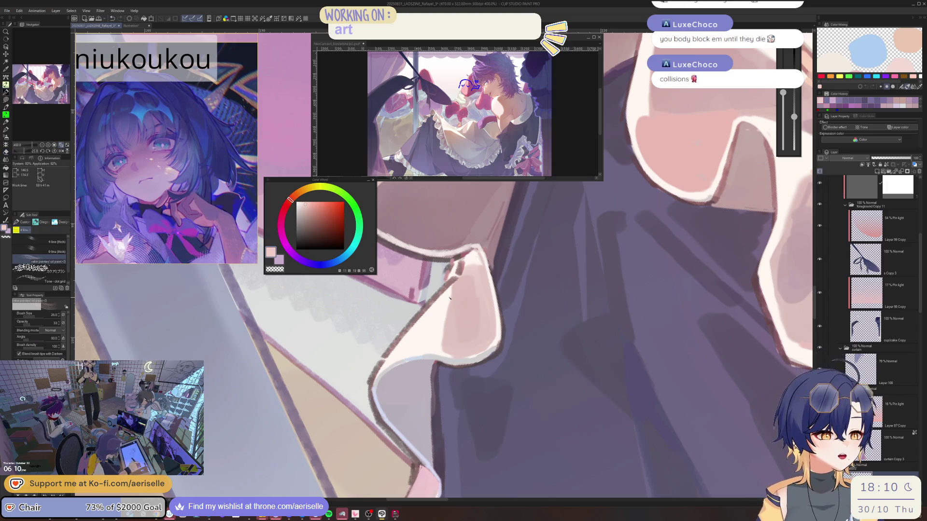
key(bracketleft)
key(bracketleft)
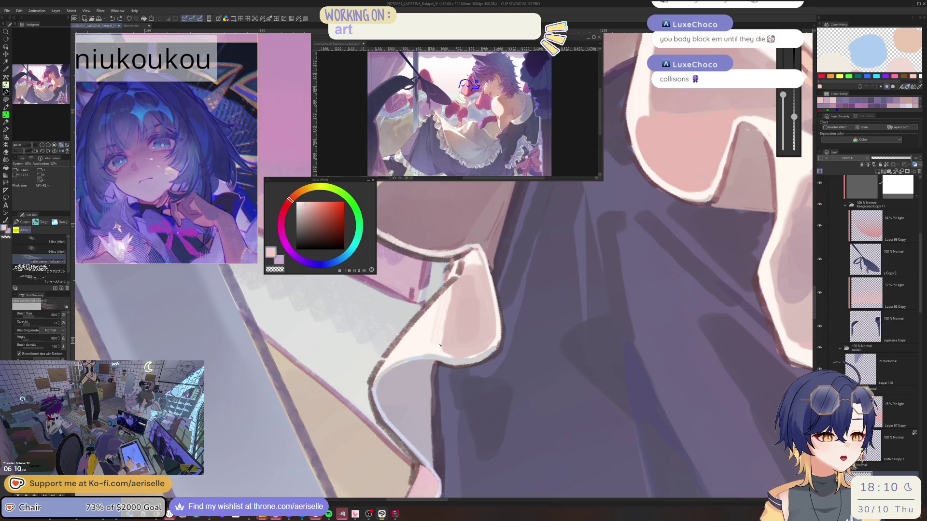
key(bracketright)
key(h)
- Mirror, rotate and reset the view to 100% to judge the apron frill
scroll(465, 256, down, 3)
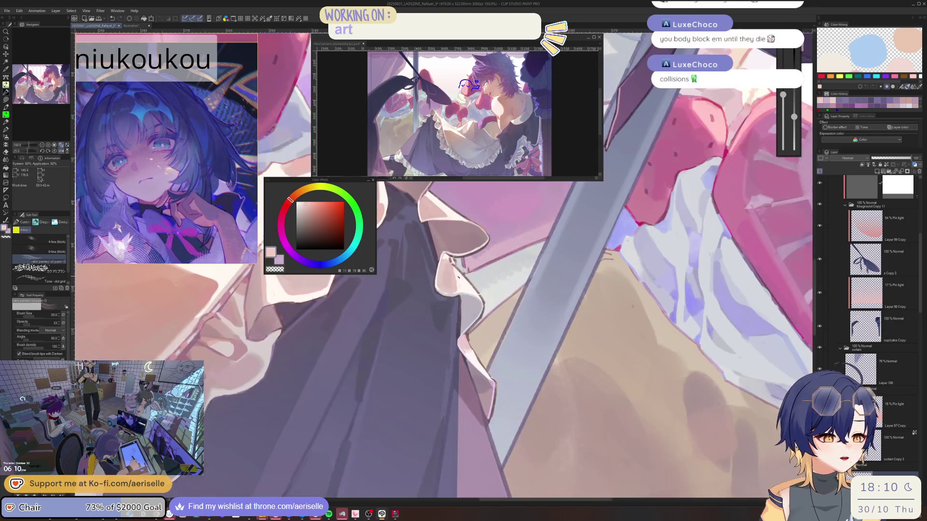
scroll(443, 348, up, 3)
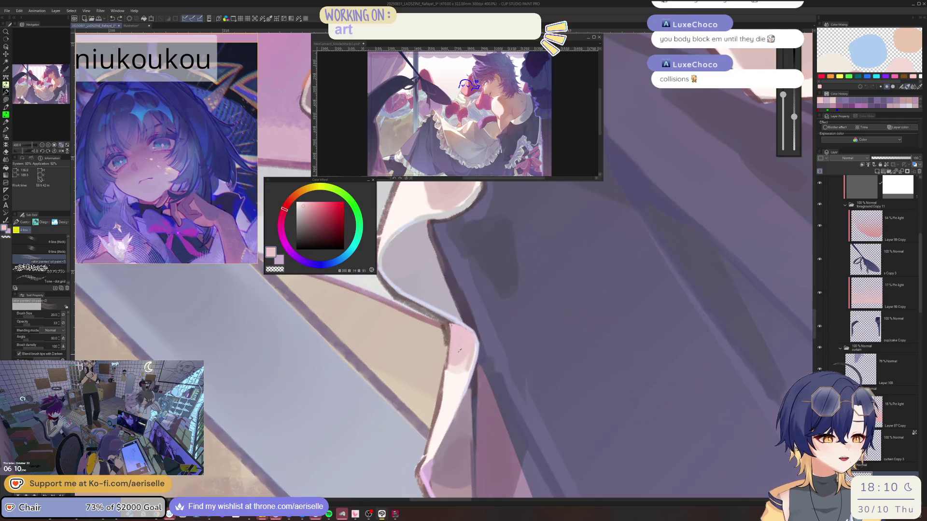
key(h)
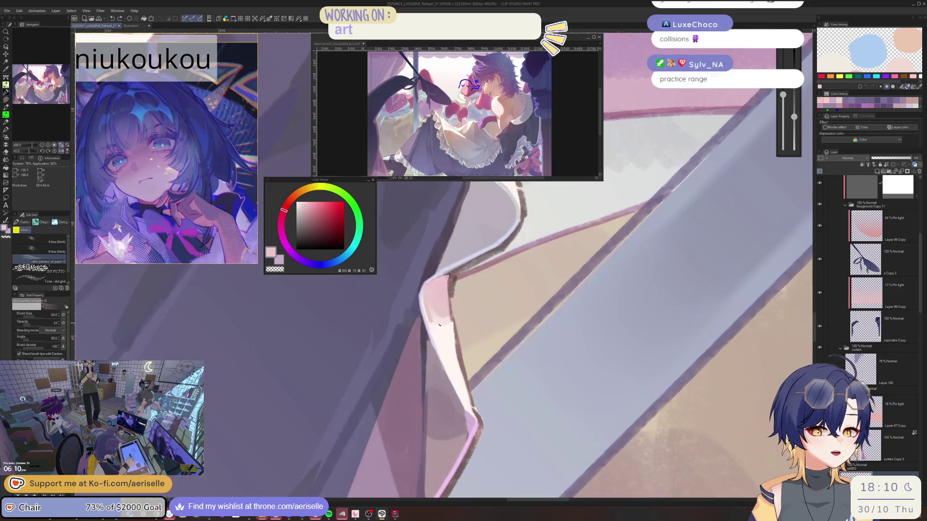
key(asciicircum)
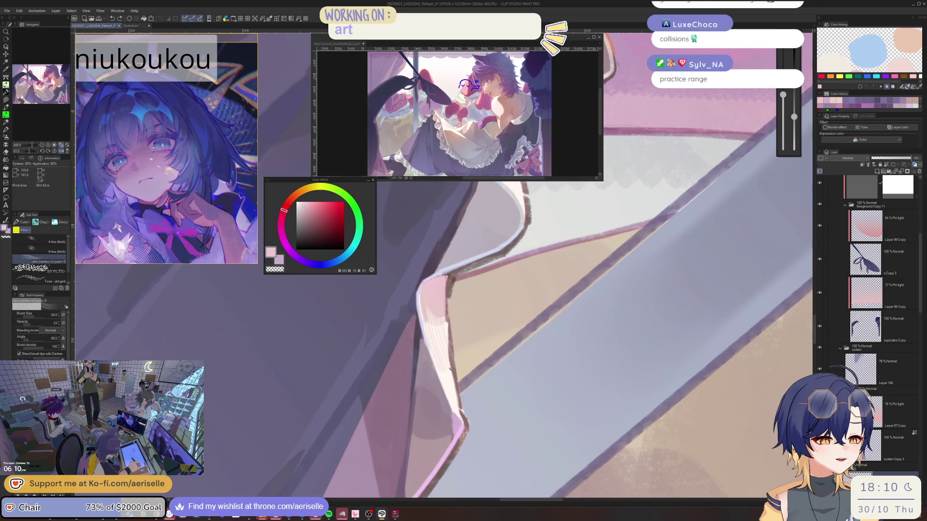
key(ctrl+alt+0)
key(h)
key(h)
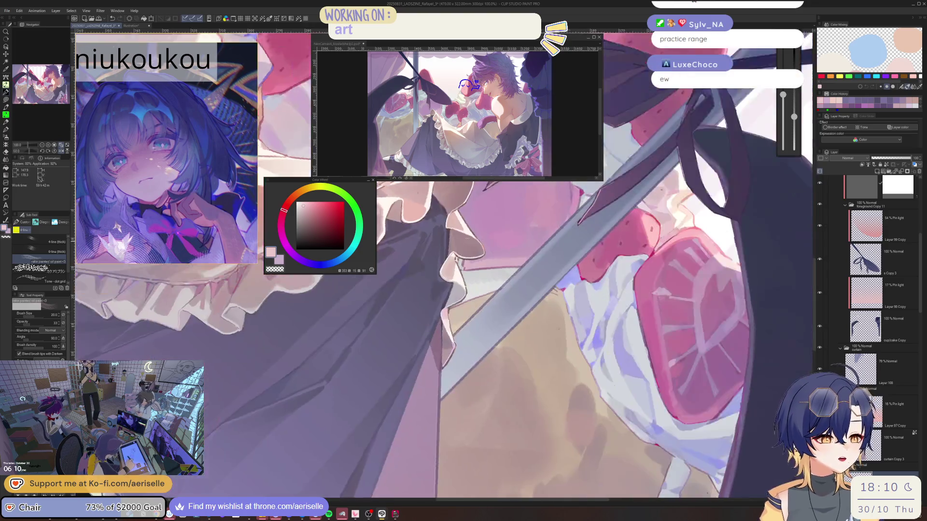
key(h)
key(h)
- Zoom in on the skirt frill edge, then zoom out and rotate to see the whole skirt and strawberries
key(h)
key(minus)
key(ctrl+plus)
key(ctrl+plus)
key(ctrl+plus)
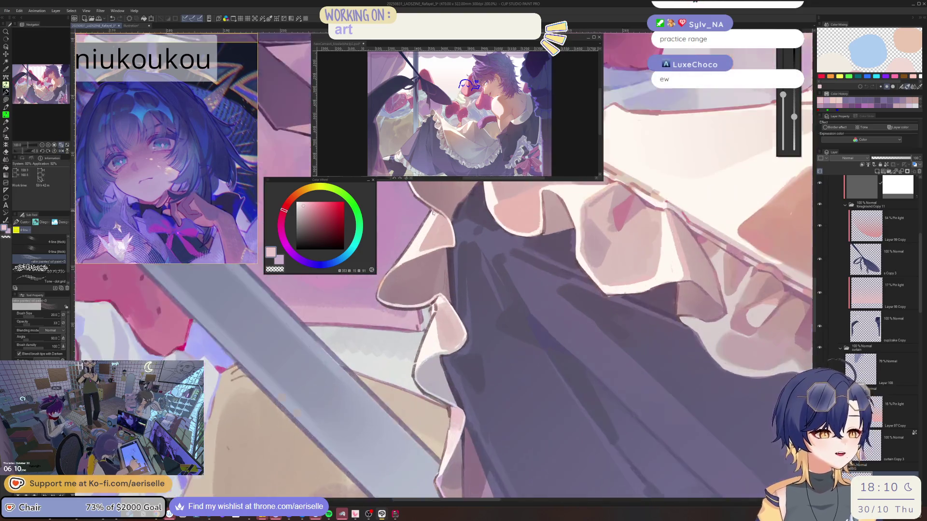
key(ctrl+alt+0)
key(h)
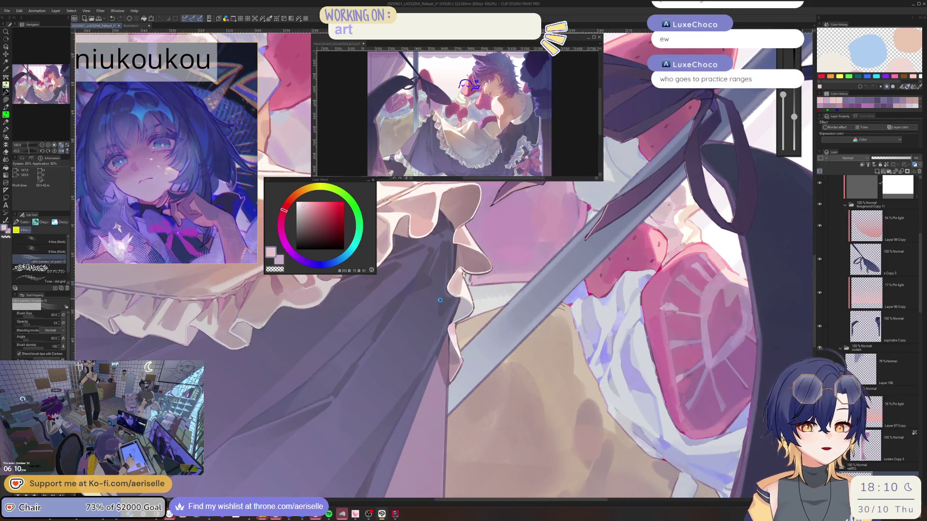
key(h)
key(minus)
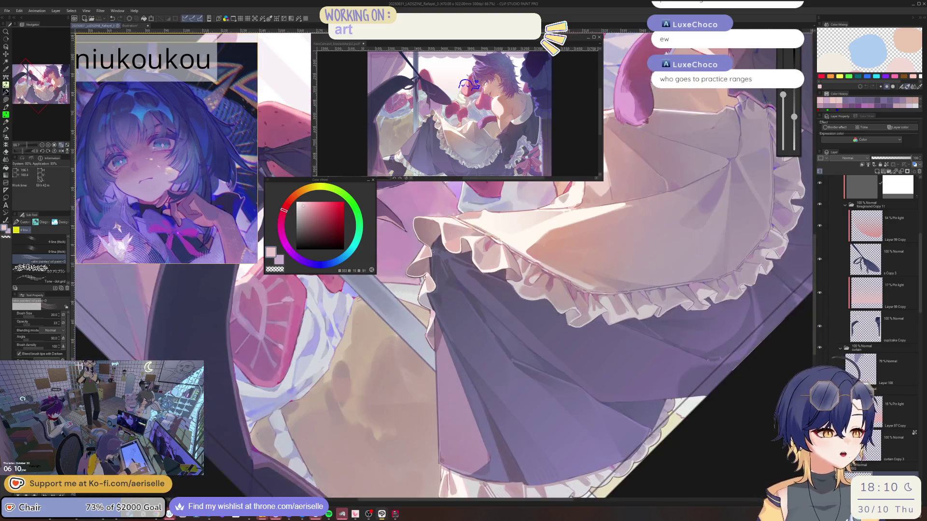
key(ctrl+minus)
key(ctrl+plus)
key(ctrl+plus)
key(ctrl+plus)
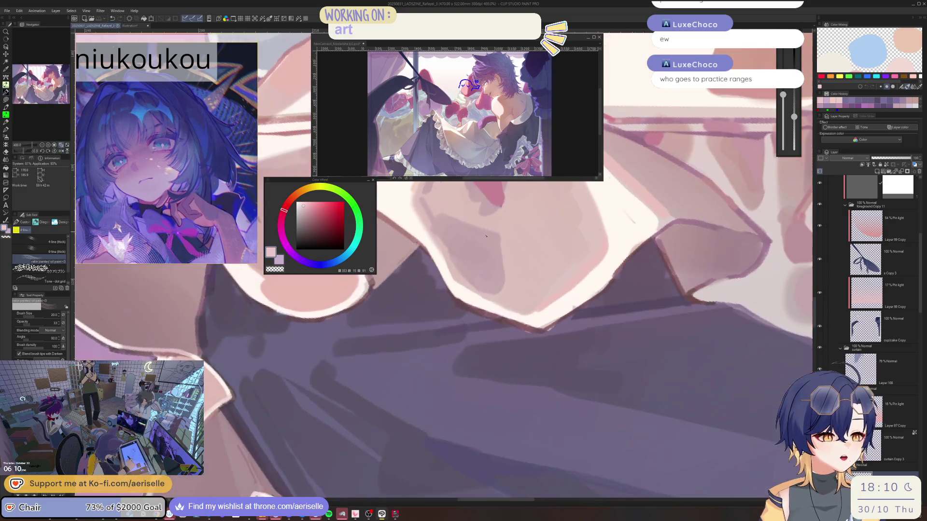
key(ctrl+minus)
key(ctrl+minus)
key(ctrl+minus)
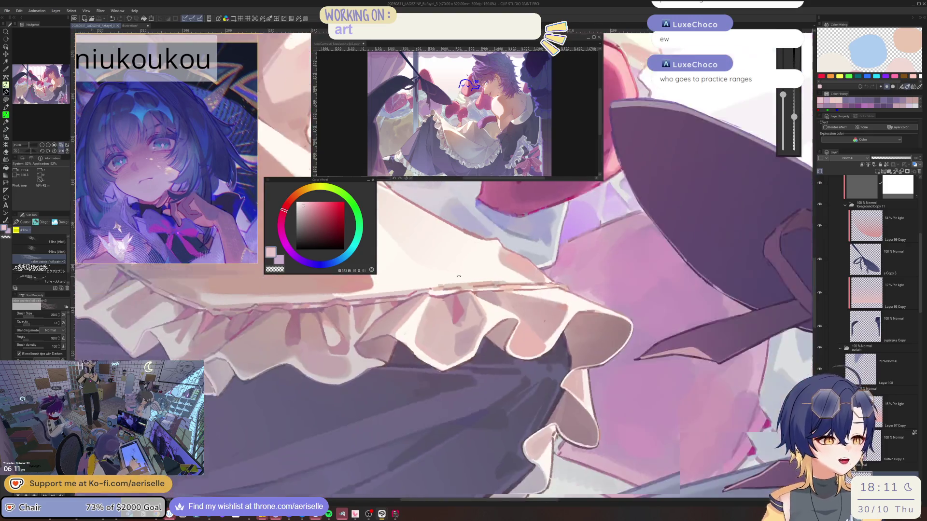
key(minus)
key(minus)
key(minus)
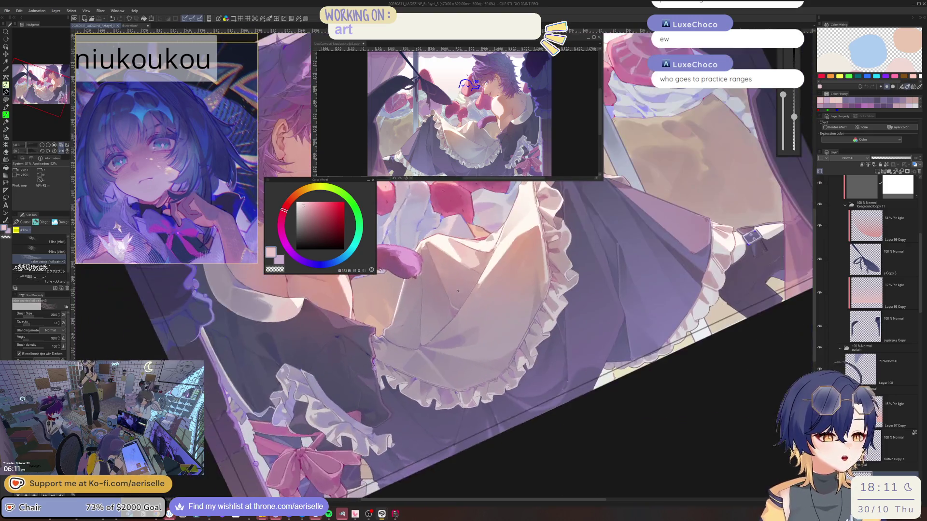
- Sample a slightly warmer pink from the apron and rotate the view to turn the skirt
key(ctrl+plus)
key(ctrl+plus)
alt+click(478, 289)
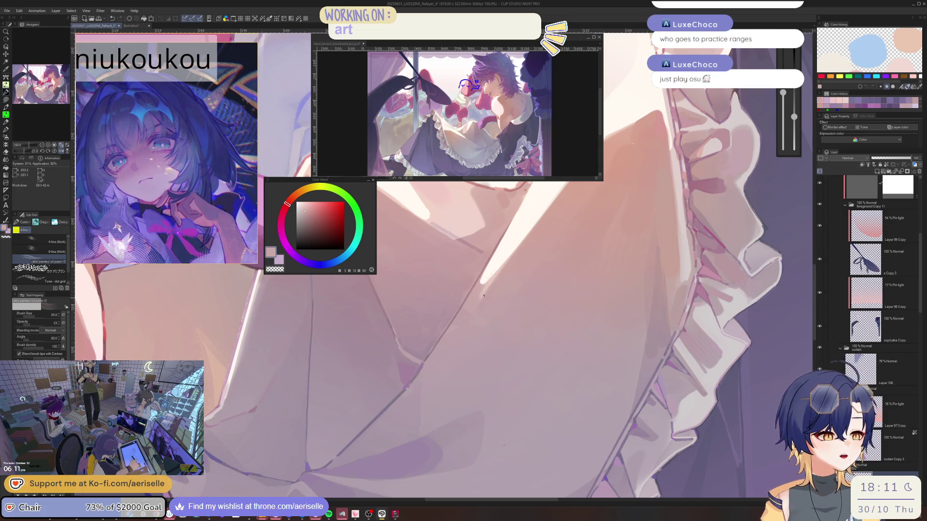
scroll(483, 295, down, 2)
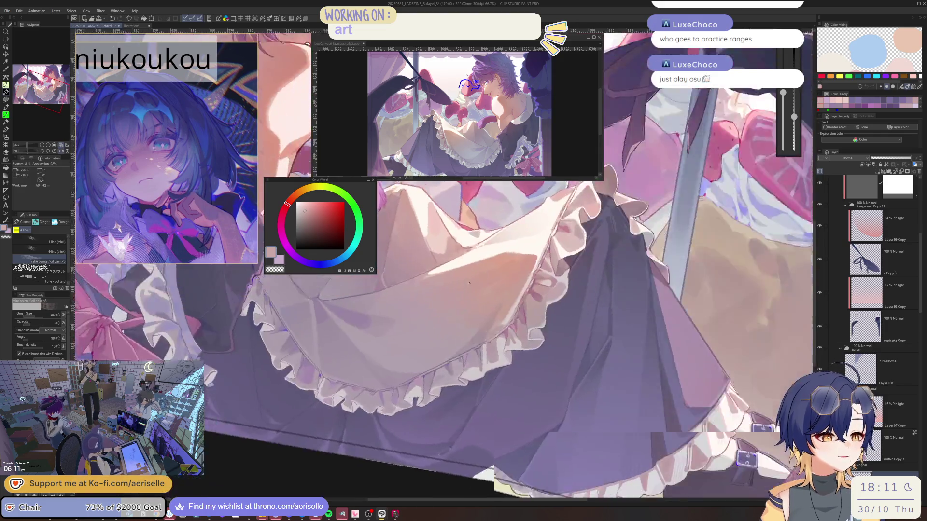
drag(468, 282, 447, 314)
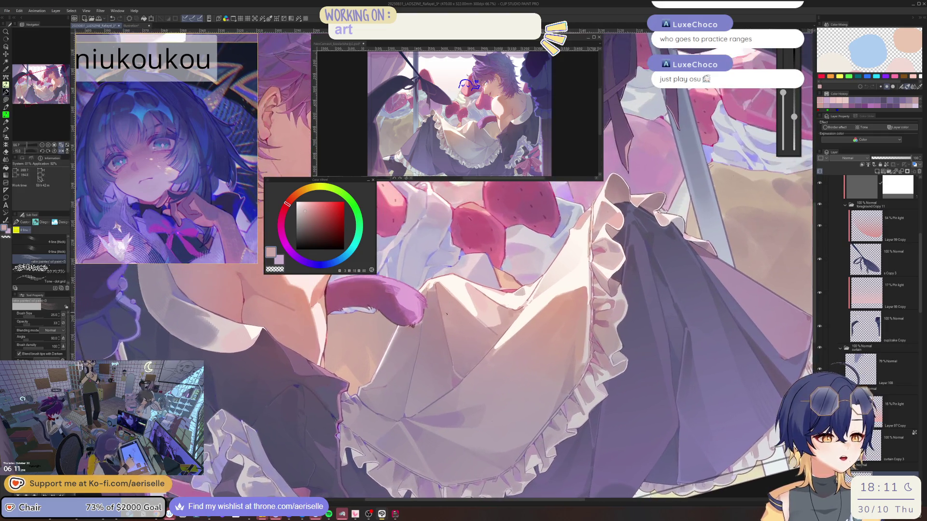
scroll(447, 314, up, 2)
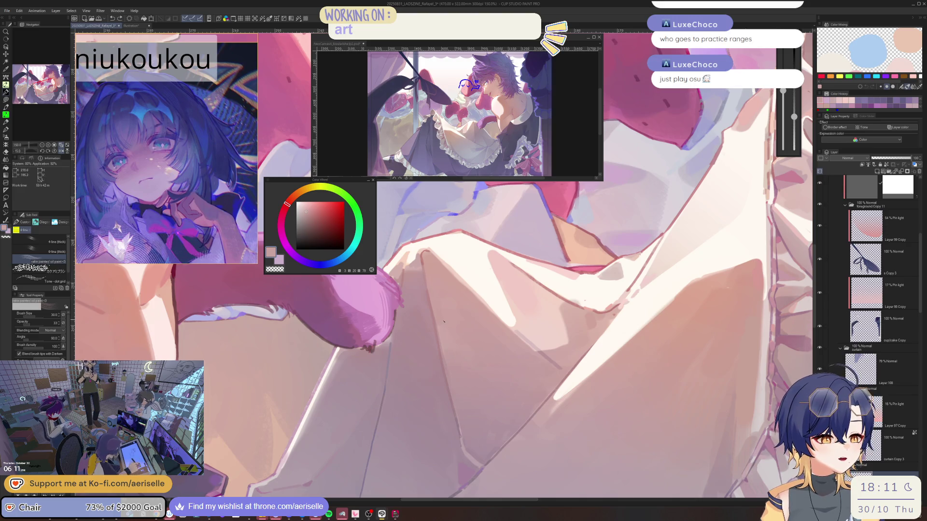
- Rotate further and zoom out until the whole tilted illustration is in view
scroll(449, 344, down, 3)
mouse_move(449, 344)
mouse_down()
mouse_move(447, 292)
mouse_move(517, 265)
mouse_move(401, 307)
mouse_up()
scroll(401, 307, up, 3)
scroll(402, 308, up, 5)
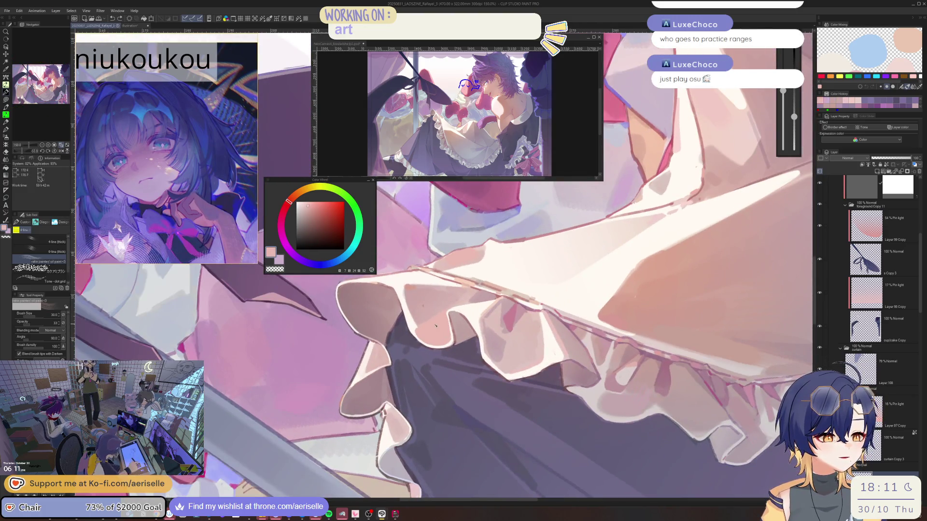
mouse_move(437, 332)
mouse_down()
mouse_move(410, 293)
mouse_move(460, 328)
mouse_up()
scroll(411, 301, down, 5)
scroll(435, 289, up, 3)
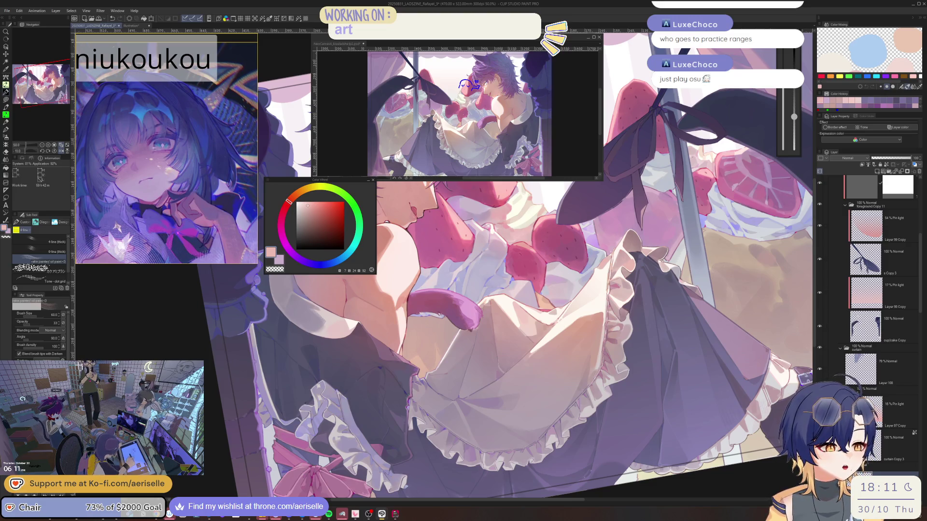
scroll(717, 436, down, 1)
scroll(718, 436, down, 1)
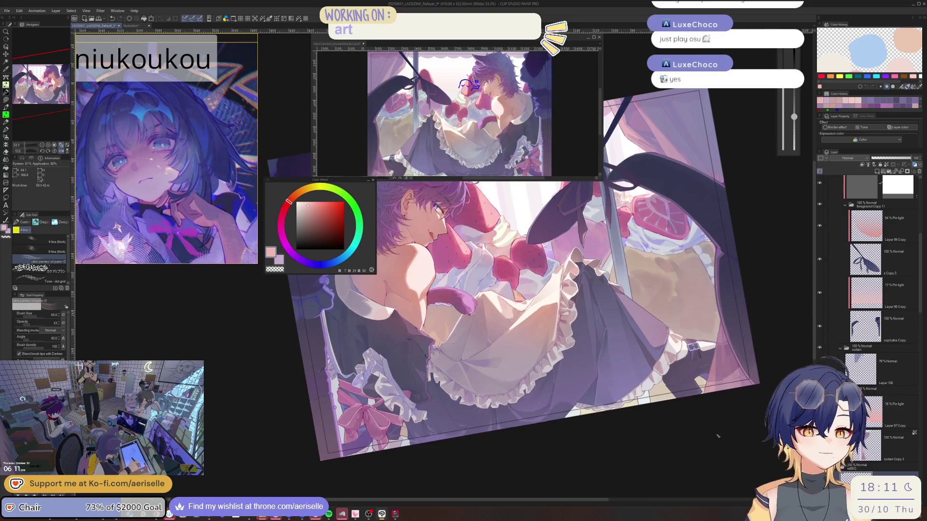
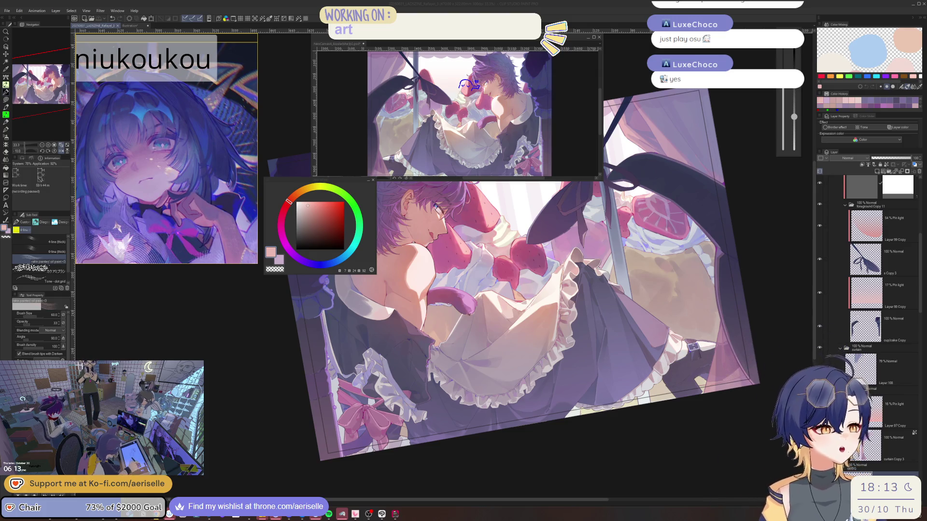
- Add an empty layer folder and make Layer 109 the active painting layer
key(ctrl+g)
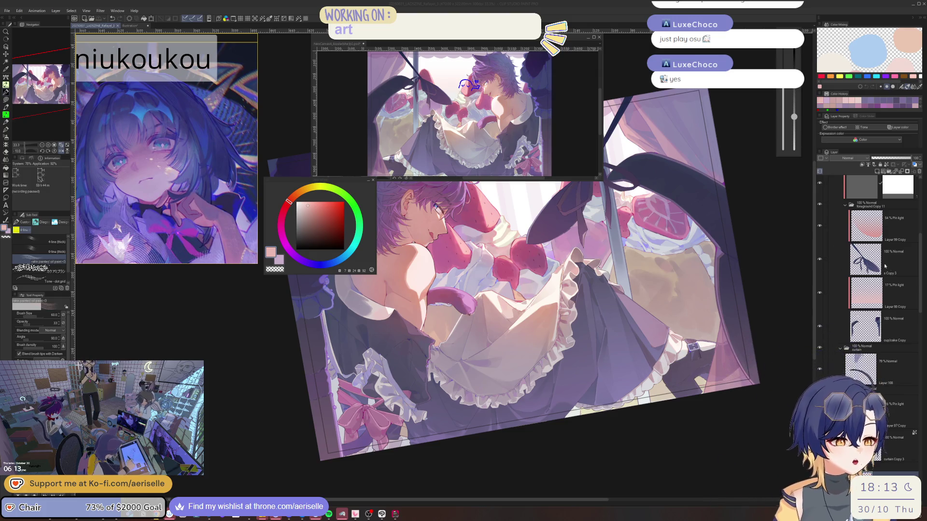
drag(915, 280, 909, 344)
scroll(883, 289, down, 5)
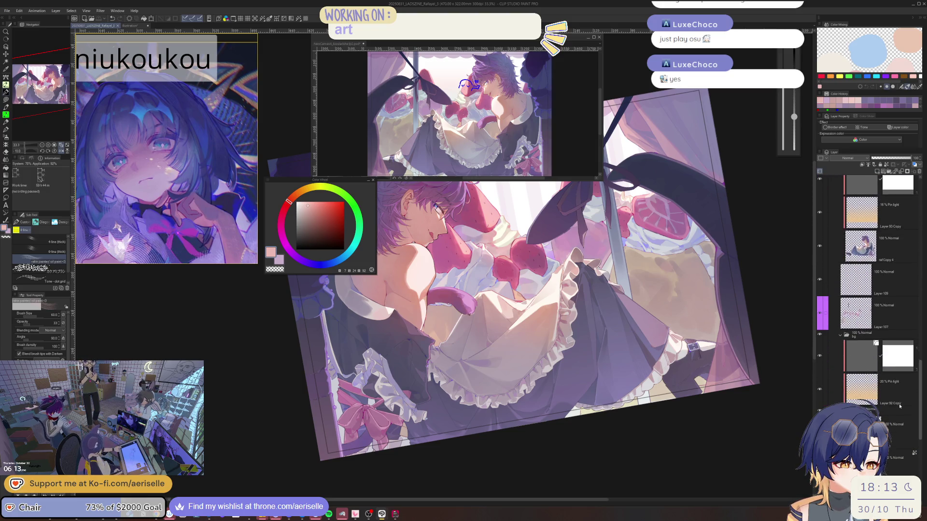
click(883, 309)
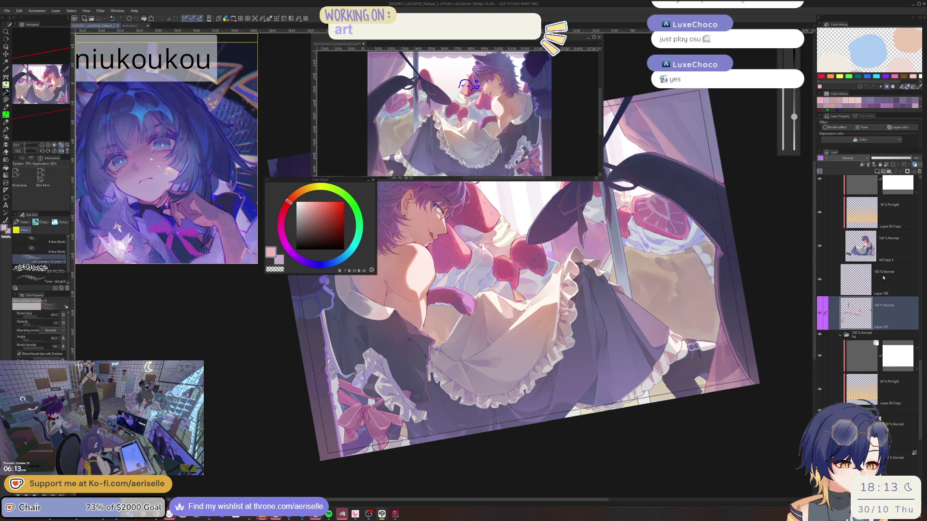
click(821, 280)
mouse_move(483, 242)
mouse_down()
mouse_move(464, 271)
mouse_move(466, 253)
mouse_up()
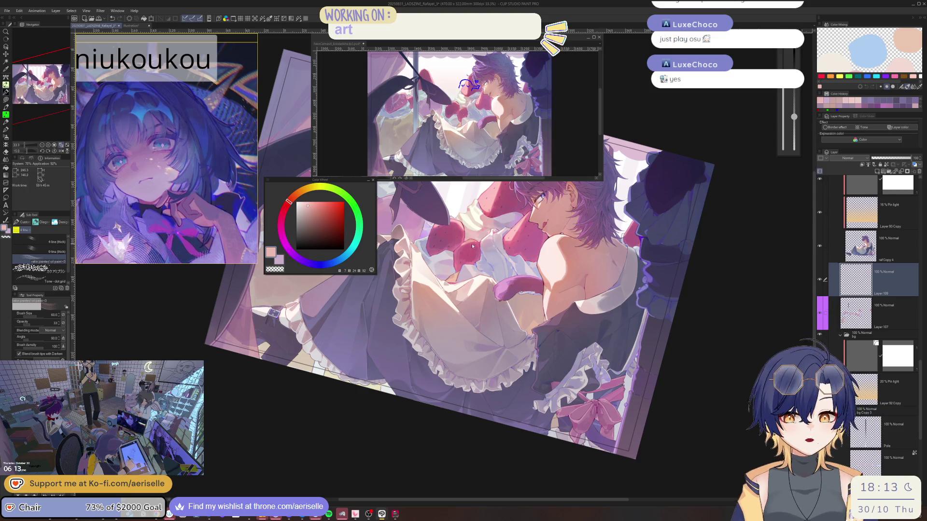
- Zoom in, sample a pale lavender and paint a faint stroke on the apron fold
scroll(483, 271, up, 2)
scroll(487, 279, up, 5)
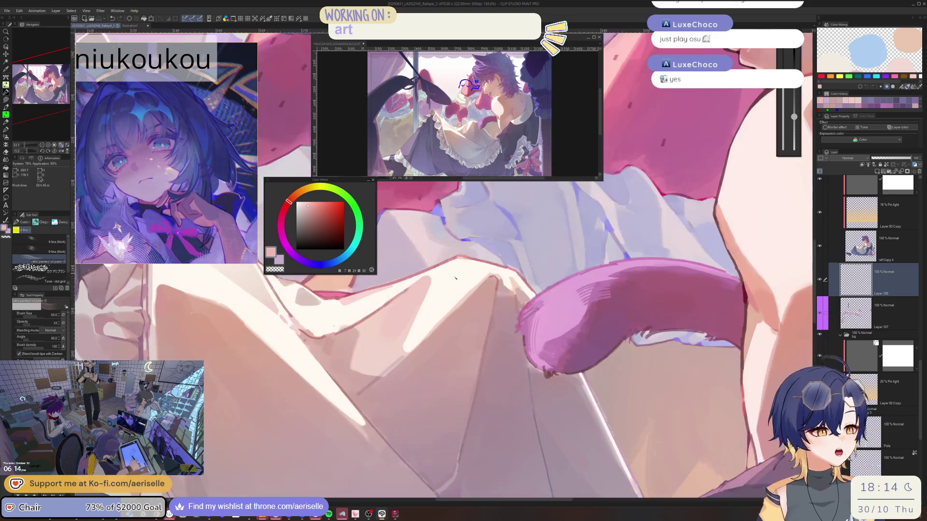
alt+click(508, 257)
scroll(508, 257, up, 3)
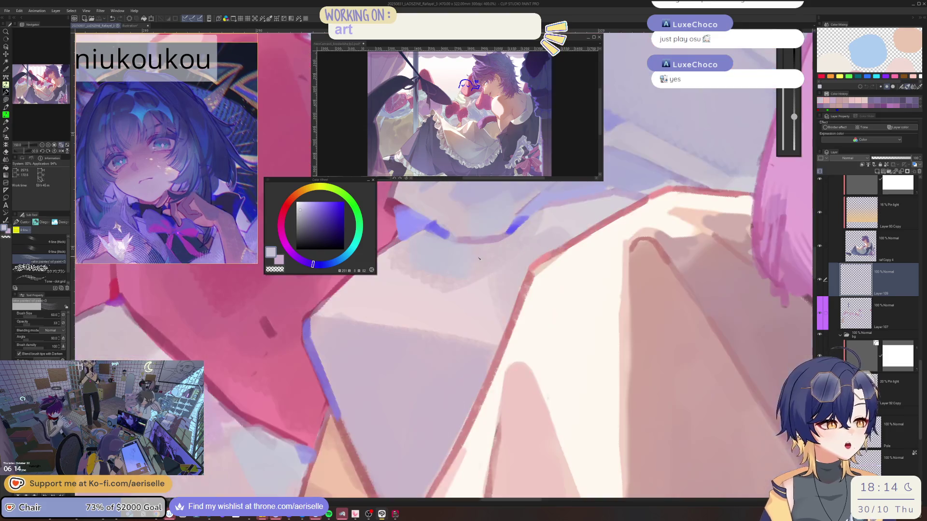
drag(489, 259, 492, 257)
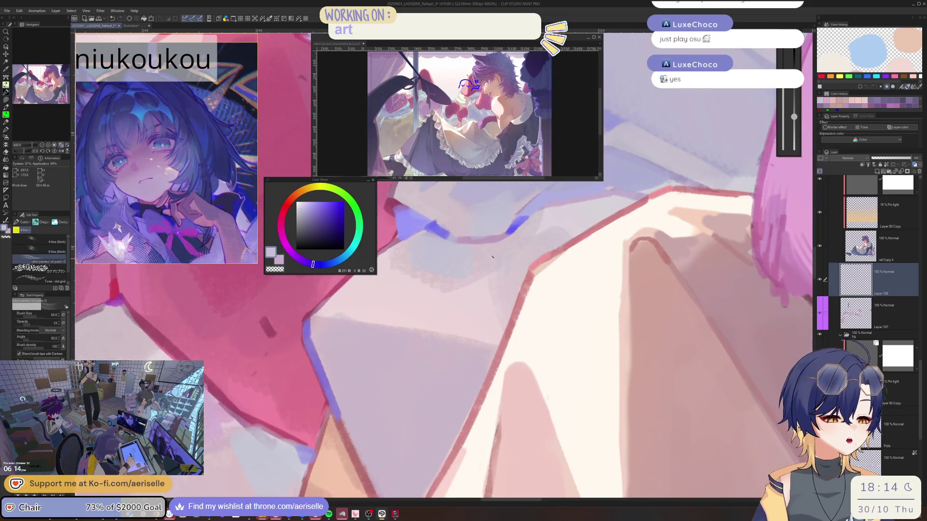
- Resample blue-lavender shades from the apron and halve the brush size to 40
scroll(534, 240, down, 3)
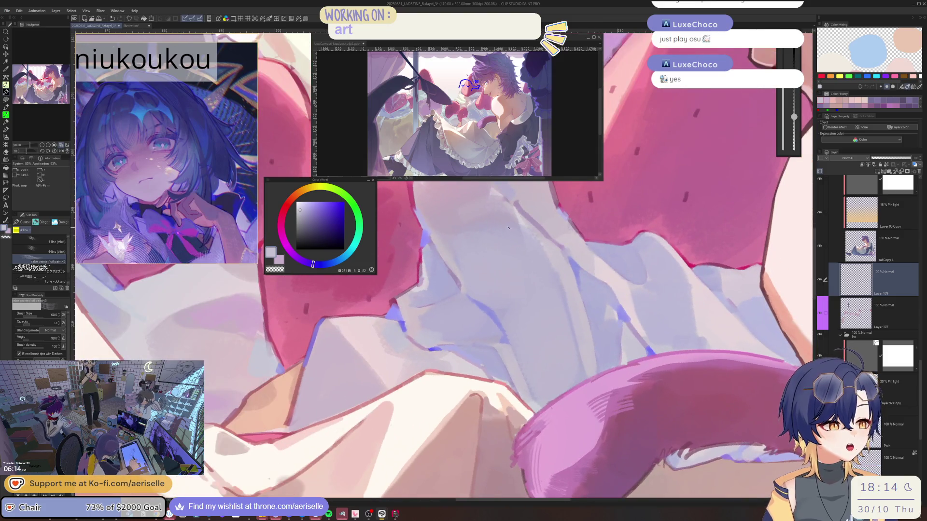
alt+click(508, 227)
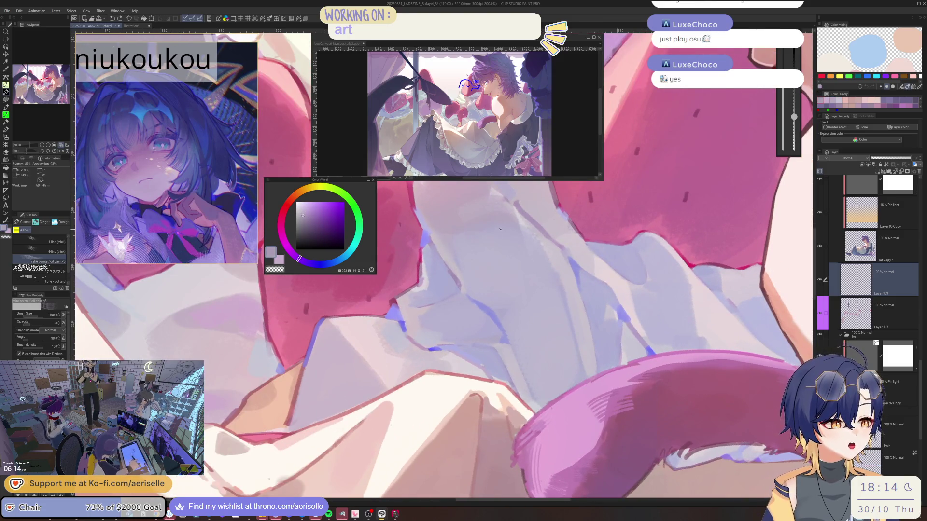
alt+click(506, 301)
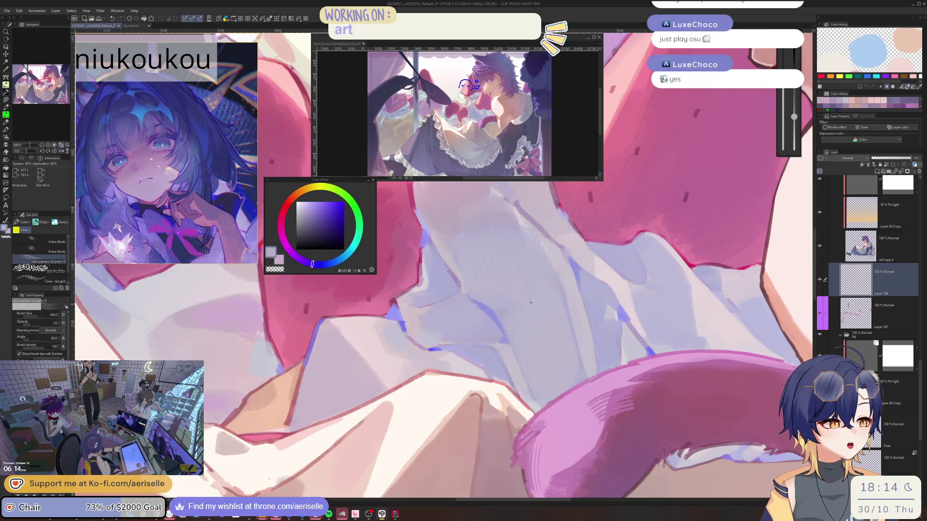
scroll(571, 361, down, 1)
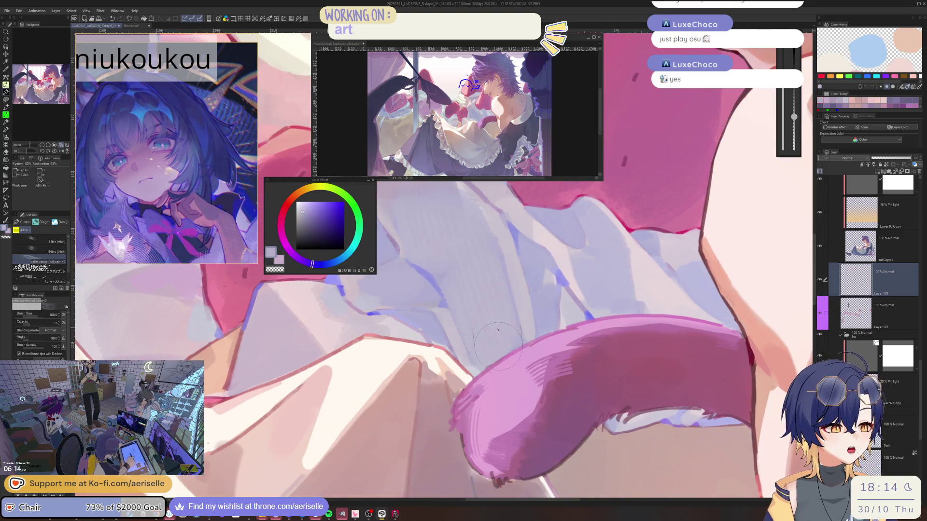
scroll(483, 257, down, 3)
scroll(483, 257, up, 5)
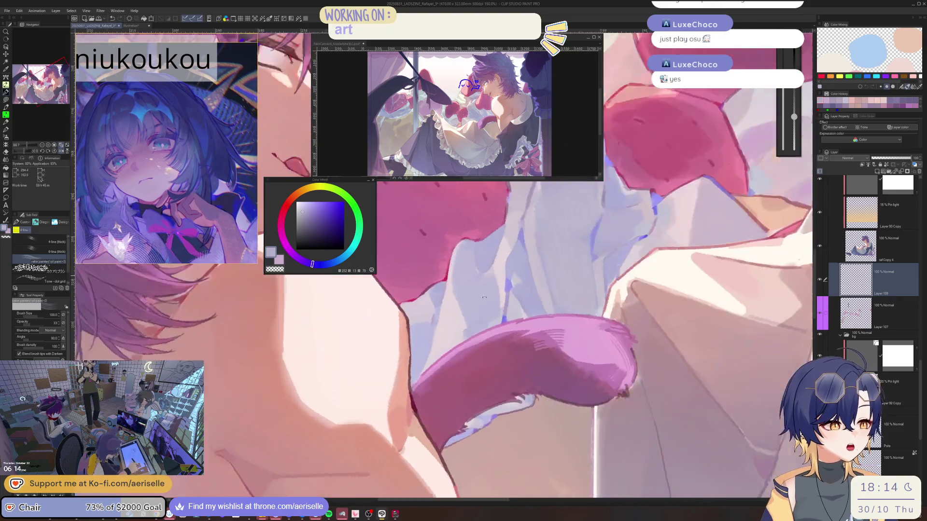
alt+click(458, 291)
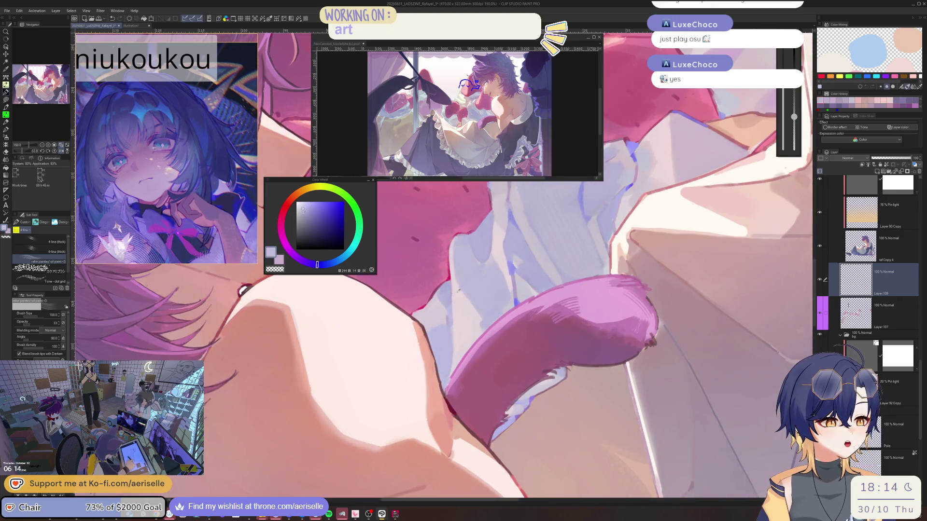
key(bracketleft)
key(bracketleft)
key(bracketleft)
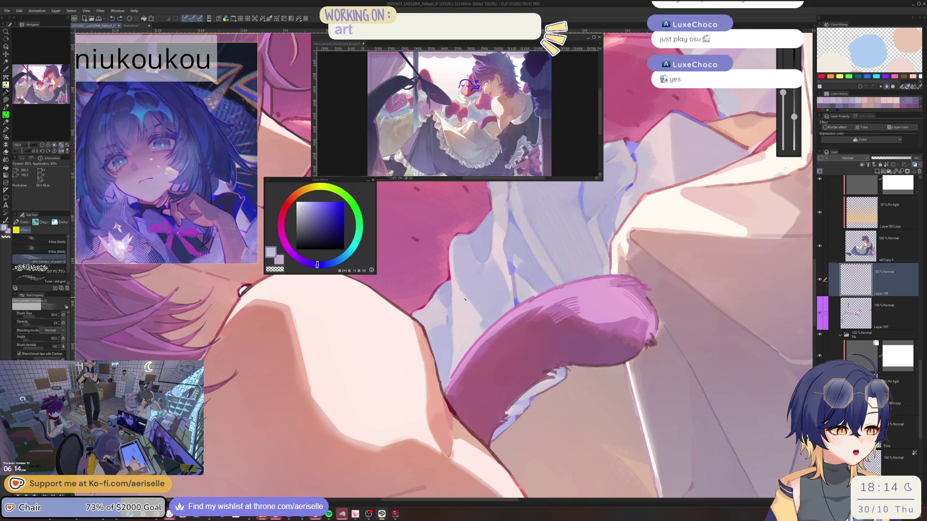
drag(475, 303, 495, 329)
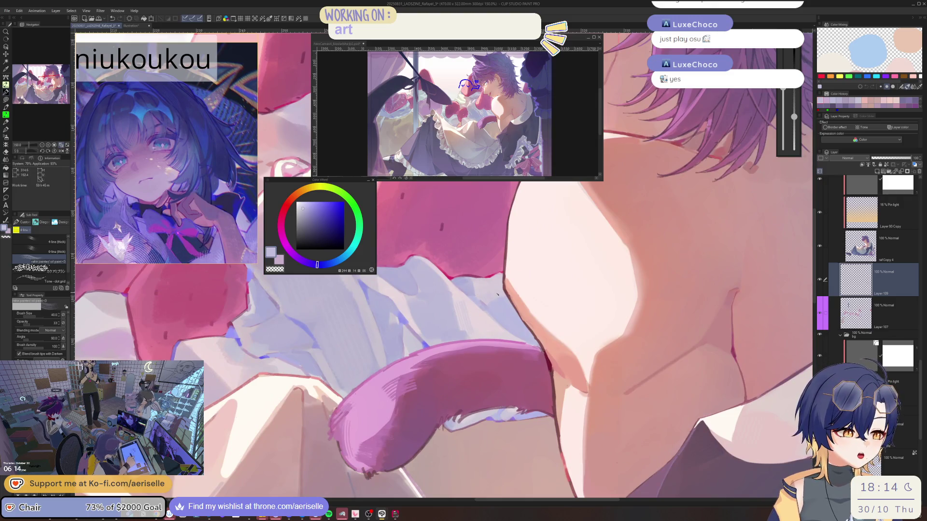
drag(462, 303, 536, 280)
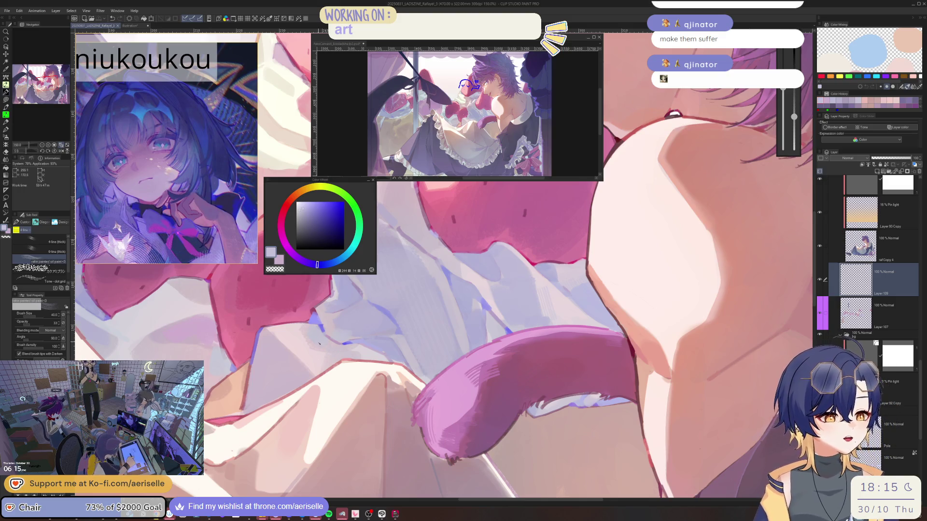
- Choose purple on the Color Wheel and brush a stroke across the apron folds
click(306, 262)
mouse_move(332, 353)
mouse_down()
mouse_move(329, 344)
mouse_move(369, 336)
mouse_move(461, 277)
mouse_move(439, 277)
mouse_up()
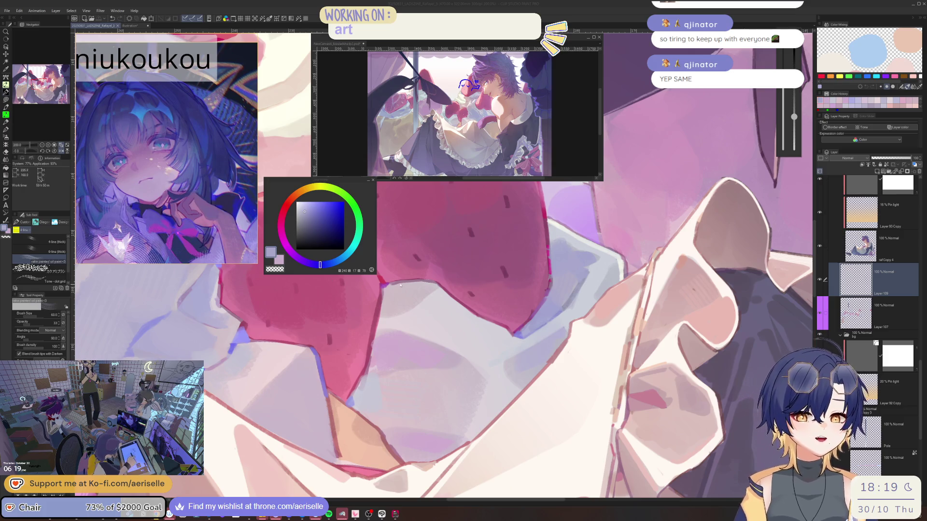
- Eyedrop lighter purples and then a light pink, resetting rotation and zooming to 150%
drag(414, 305, 492, 344)
alt+click(489, 265)
mouse_move(489, 265)
mouse_down()
mouse_move(329, 331)
mouse_move(539, 248)
mouse_up()
alt+click(329, 330)
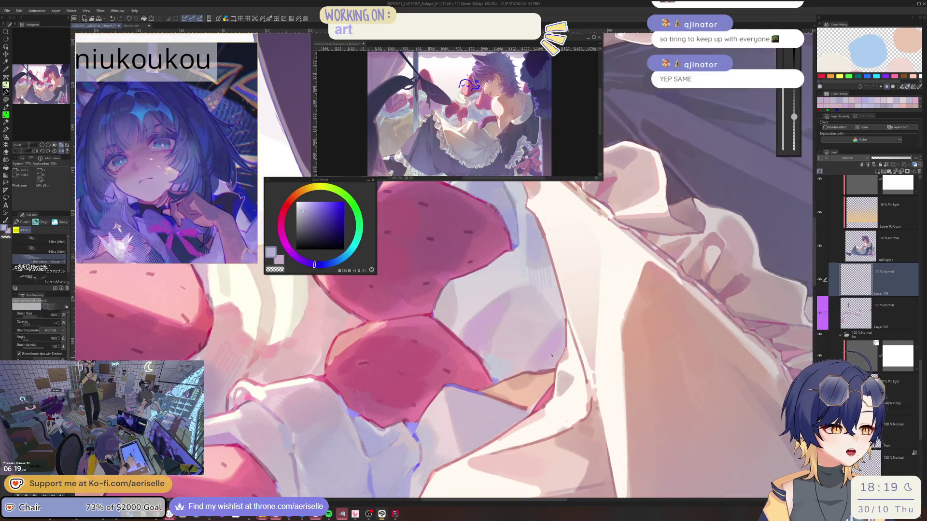
mouse_move(551, 355)
mouse_down()
mouse_move(471, 309)
mouse_move(582, 285)
mouse_up()
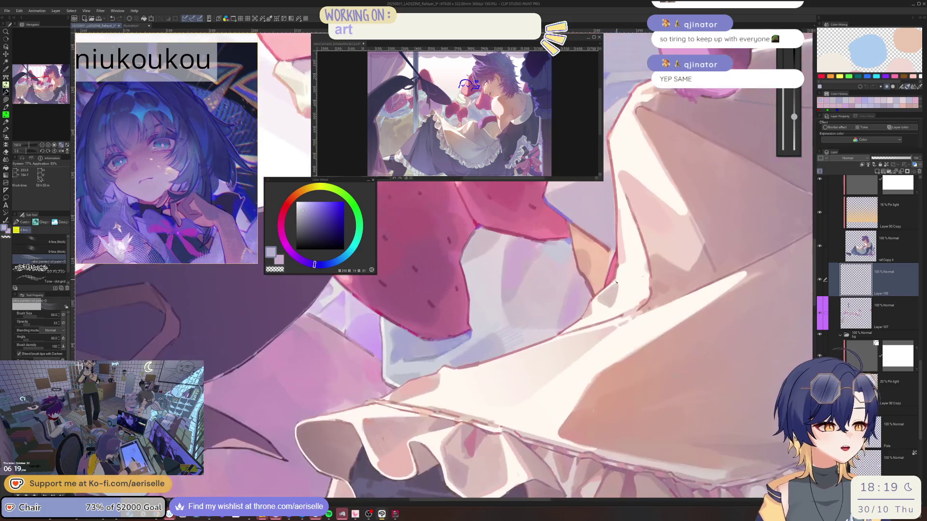
alt+click(582, 285)
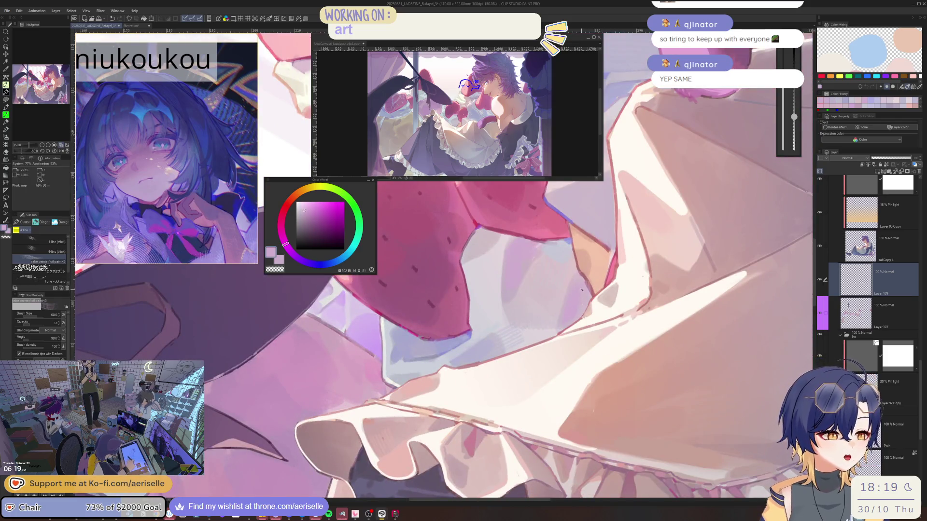
key(ctrl+@)
drag(430, 271, 501, 298)
scroll(478, 294, down, 4)
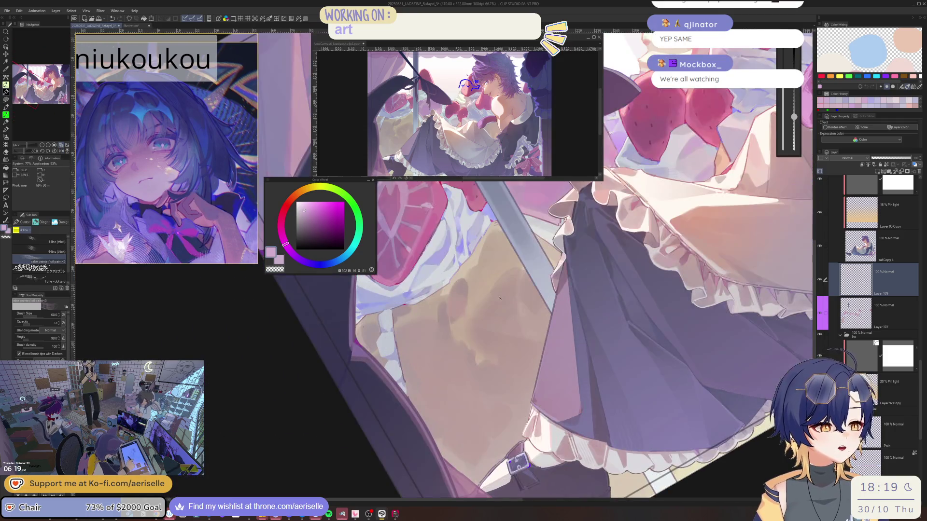
- Sample tan-brown, pinkish red and pink from the artwork and shrink the brush to 80
alt+click(500, 298)
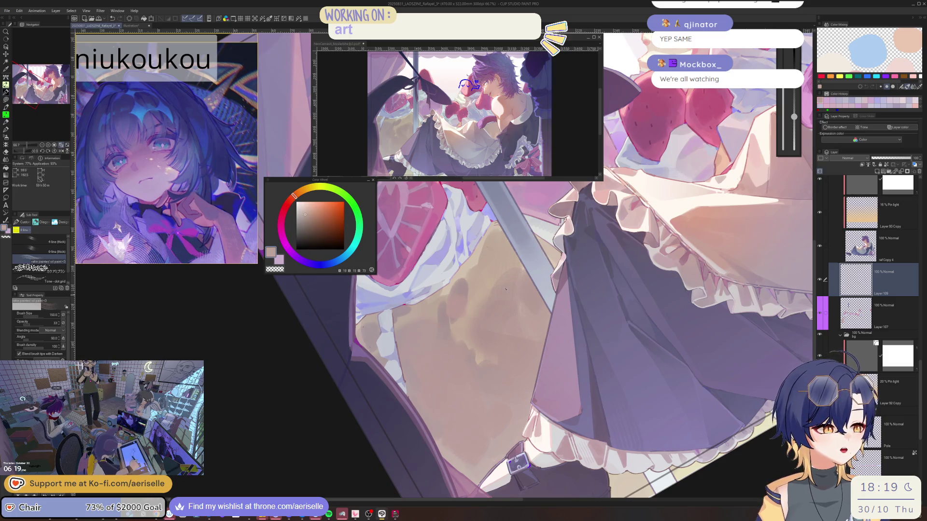
alt+click(417, 341)
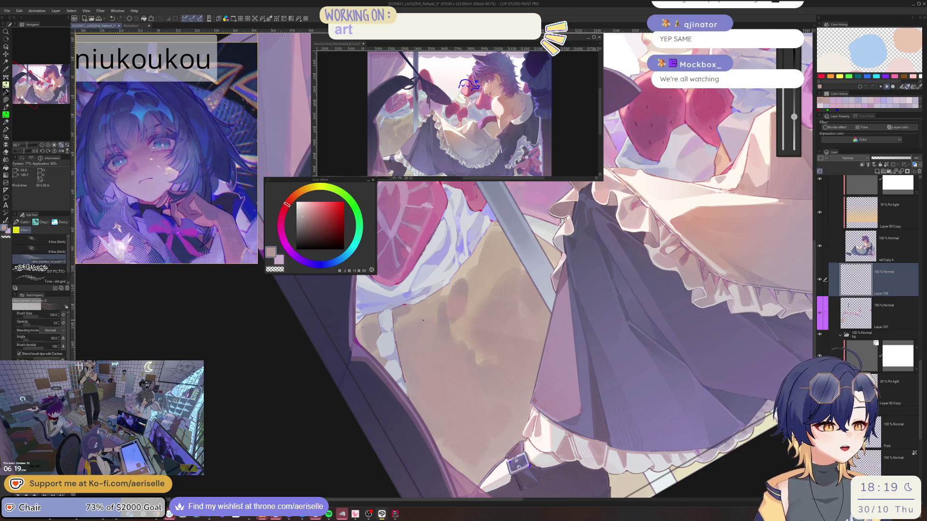
key(minus)
key(minus)
scroll(458, 309, up, 5)
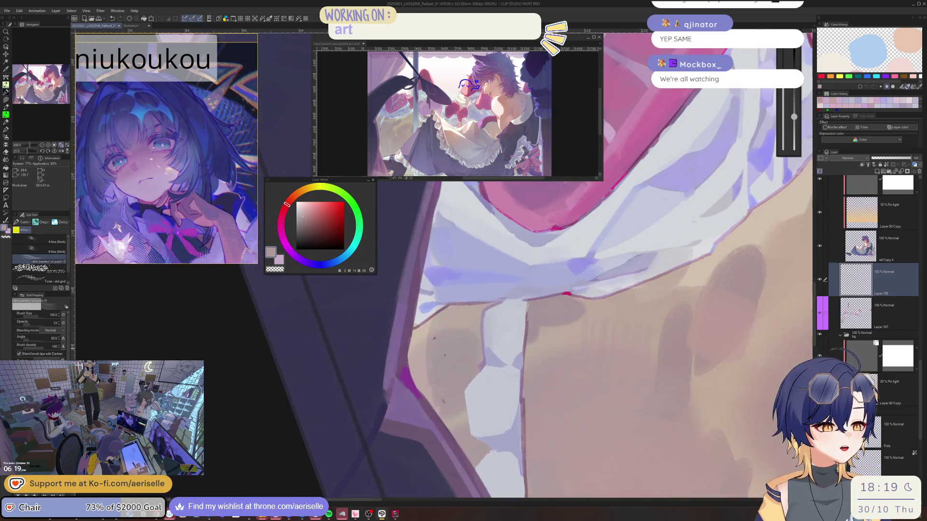
alt+click(444, 356)
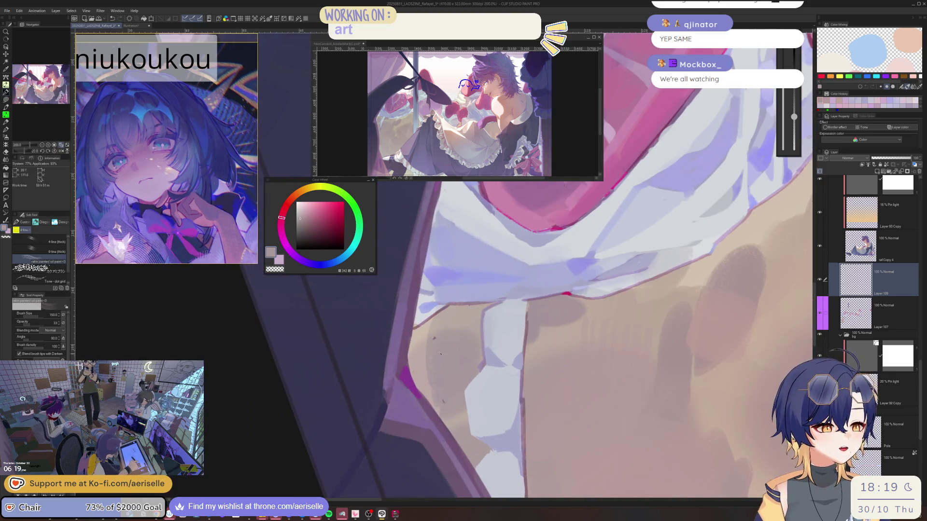
key(bracketleft)
key(bracketleft)
key(bracketleft)
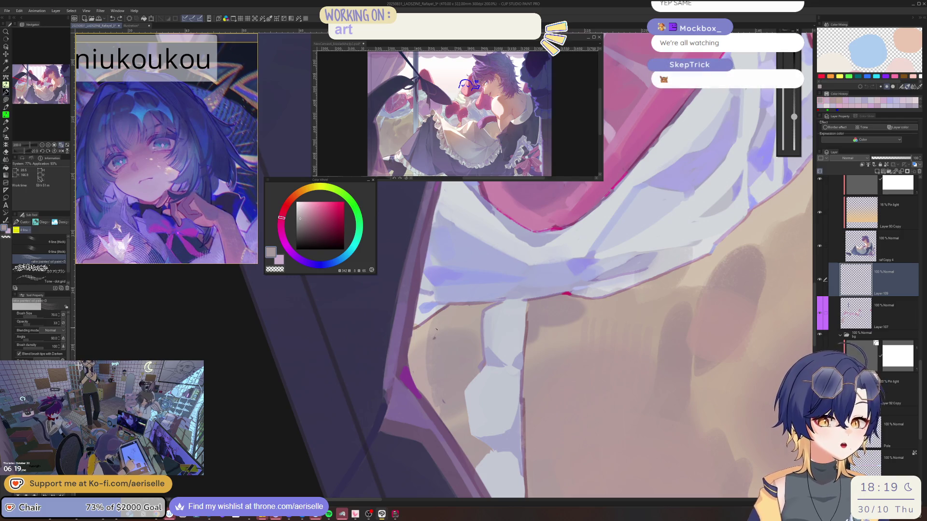
key(minus)
- Sample lavender-blue and strawberry pinks while rotating the canvas view in steps
alt+click(461, 288)
key(minus)
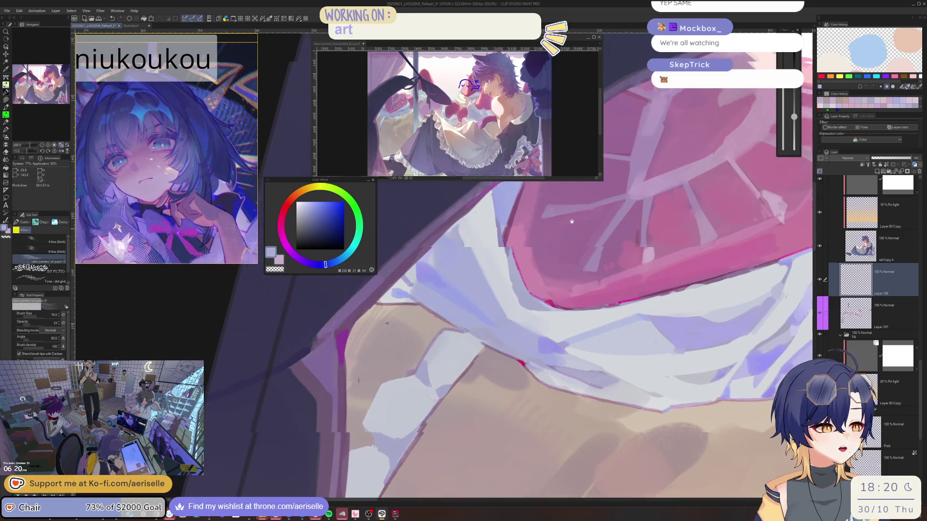
key(minus)
key(minus)
key(minus)
alt+click(492, 301)
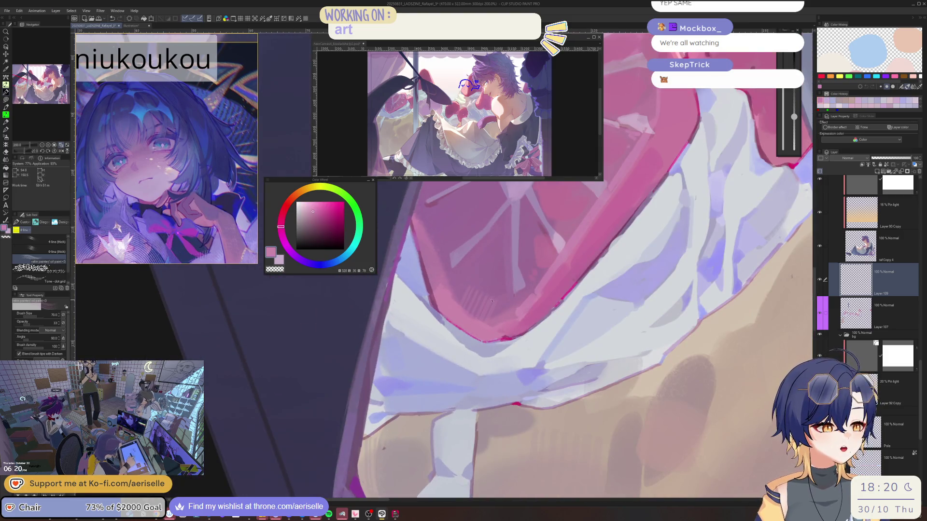
scroll(491, 301, down, 3)
scroll(507, 305, up, 2)
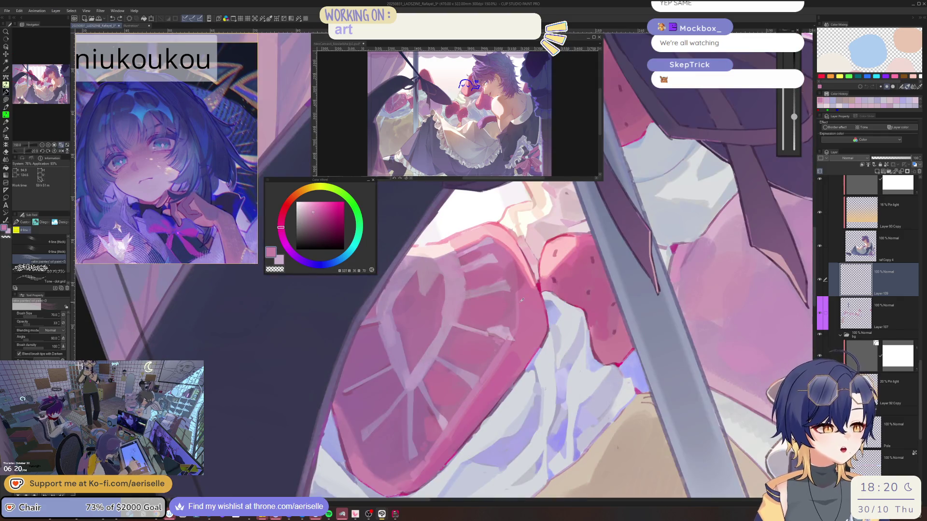
alt+click(502, 303)
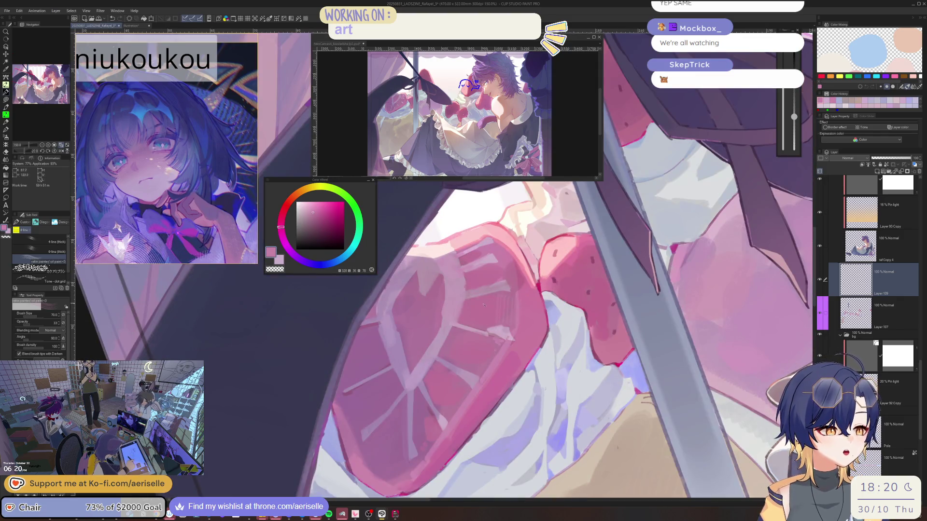
alt+click(411, 313)
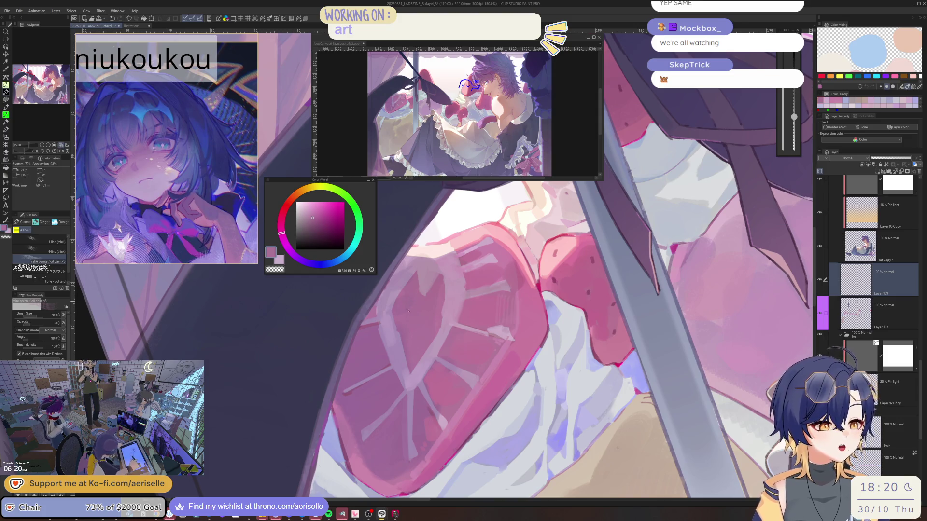
- Sample a light grey-blue and nudge it bluer and more saturated on the Color Wheel
drag(413, 296, 466, 340)
scroll(465, 339, up, 2)
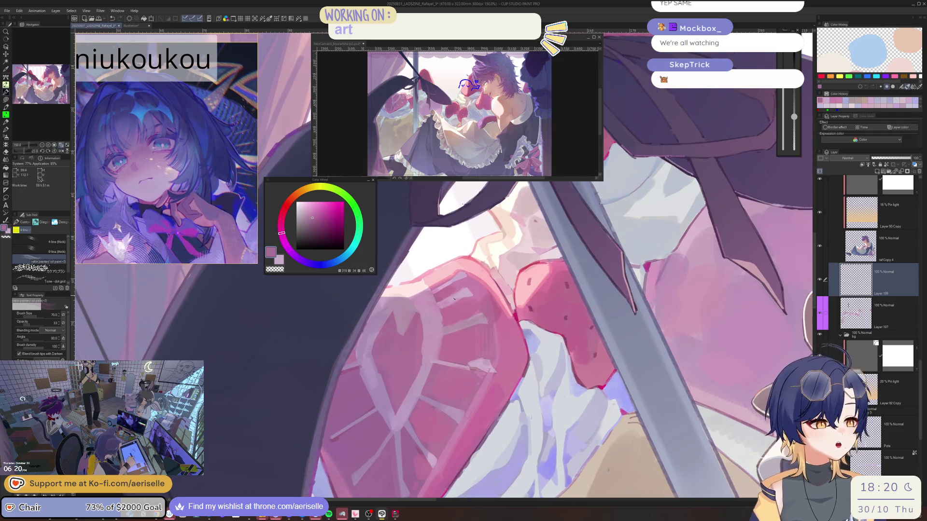
alt+click(488, 293)
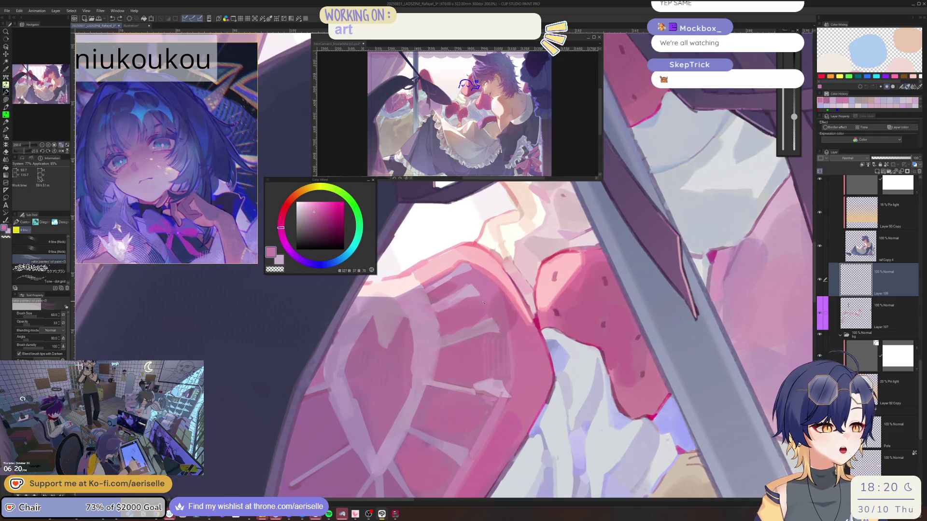
drag(488, 293, 485, 298)
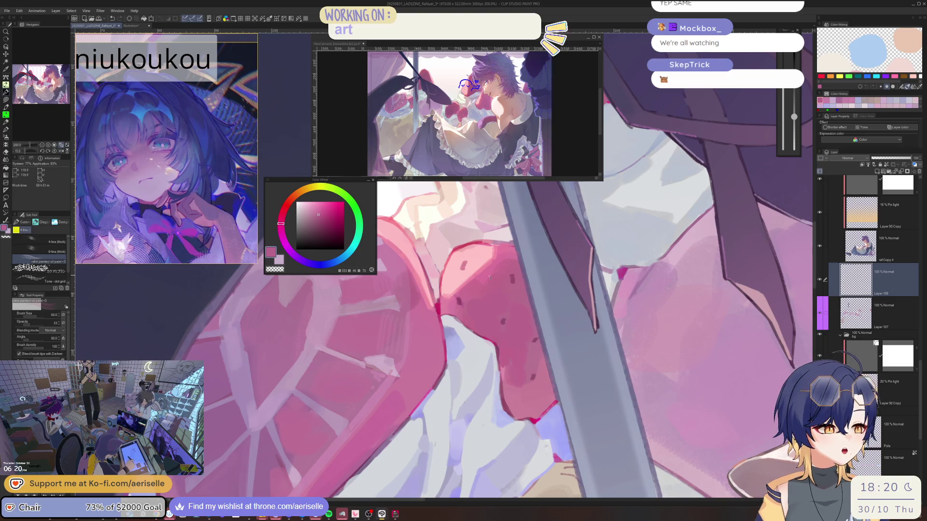
scroll(485, 299, down, 2)
scroll(487, 242, up, 2)
alt+click(487, 242)
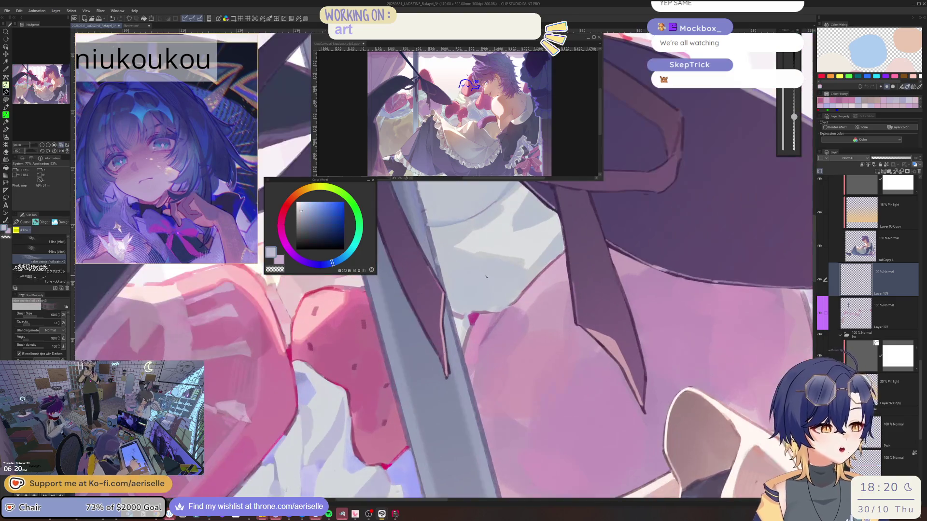
click(327, 264)
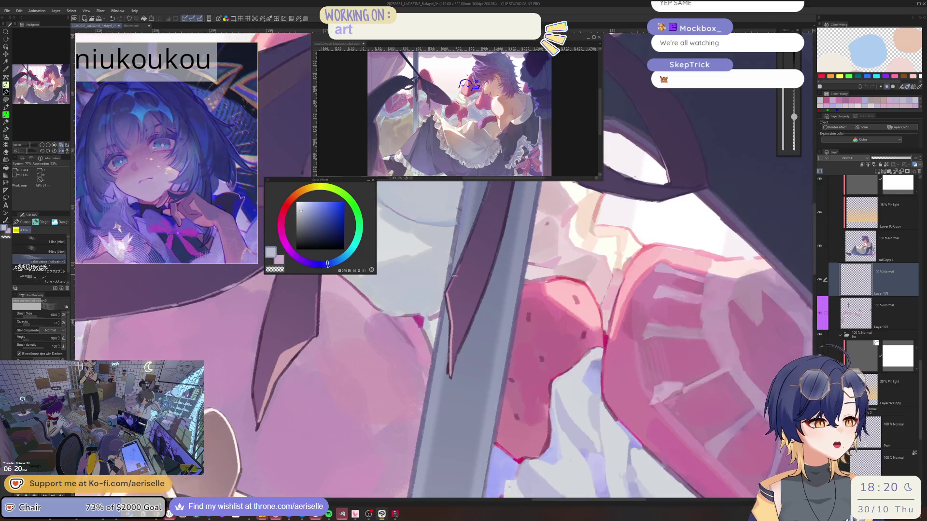
drag(343, 262, 448, 278)
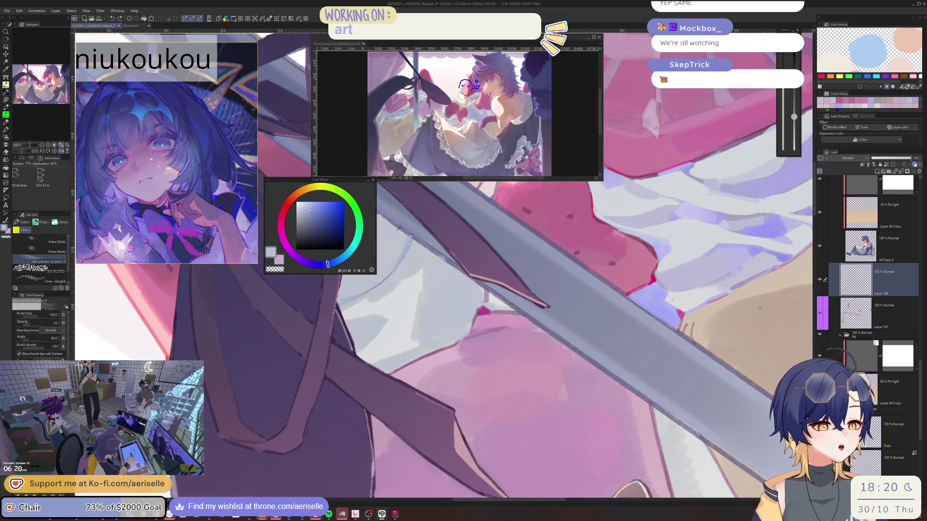
click(304, 208)
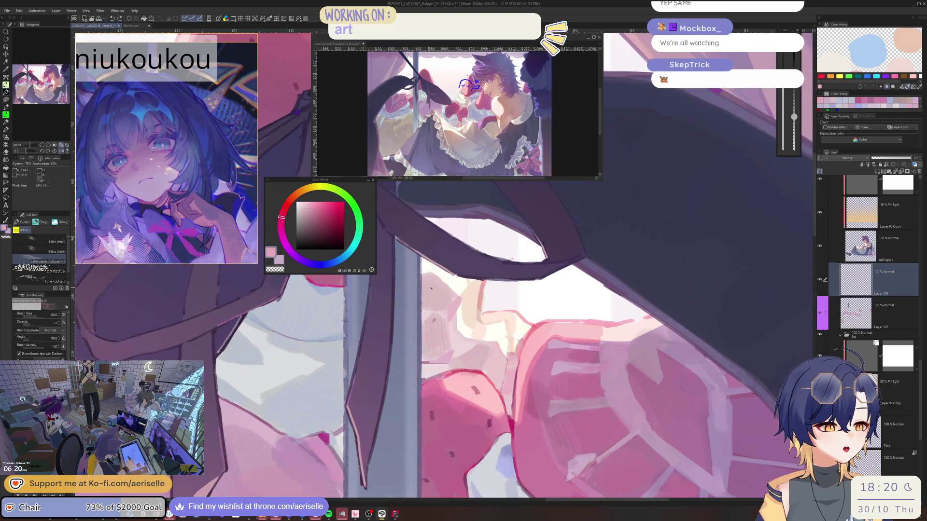
- Smooth the striped window light with pale strokes plus one darker stroke below
scroll(448, 292, up, 4)
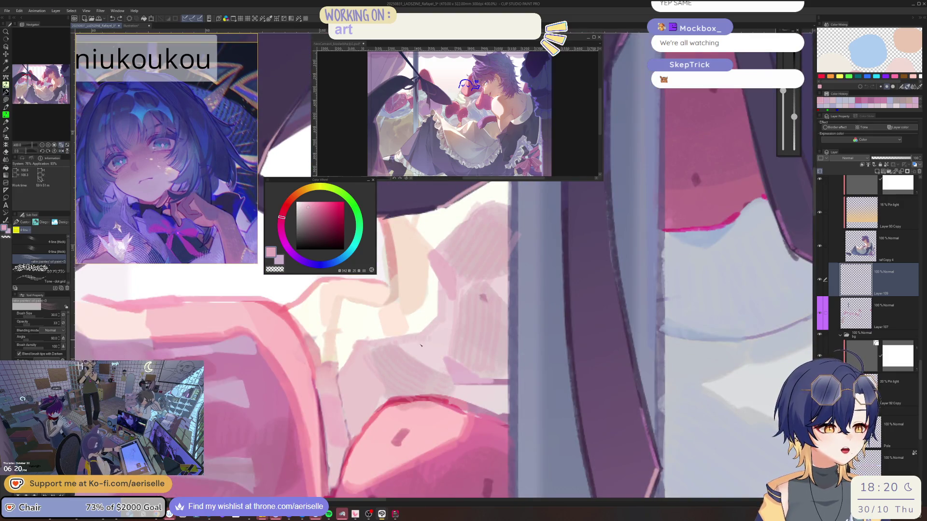
scroll(453, 312, down, 3)
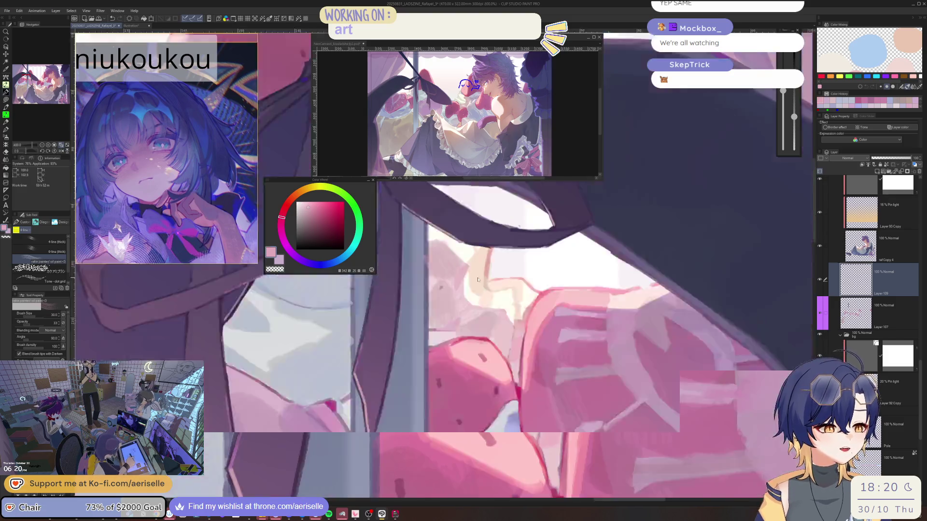
scroll(446, 306, up, 3)
mouse_move(446, 306)
mouse_down()
mouse_move(437, 278)
mouse_move(468, 318)
mouse_up()
drag(441, 355, 481, 355)
drag(430, 311, 431, 247)
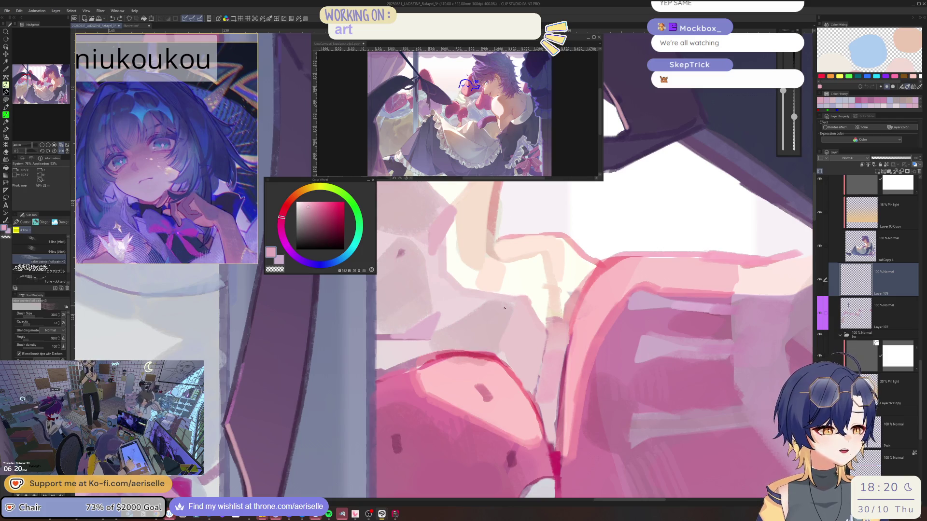
drag(504, 307, 388, 297)
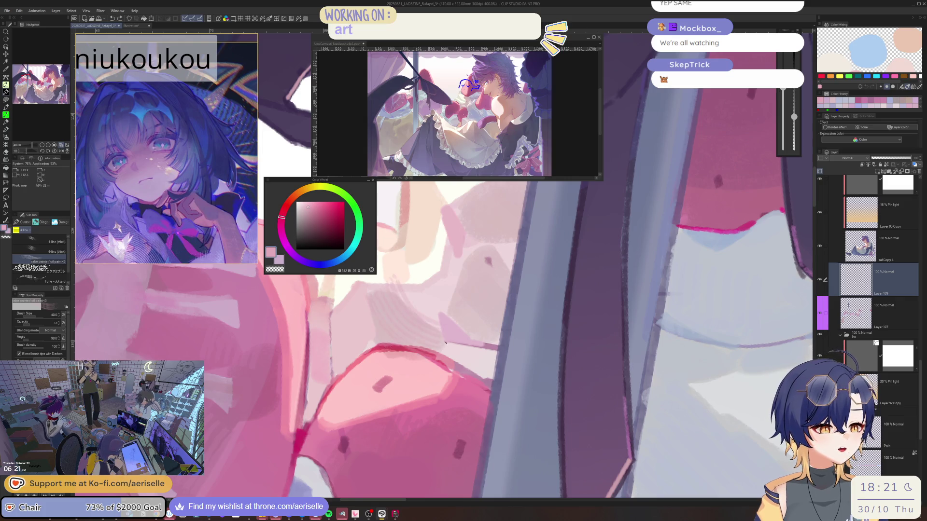
- Alternate eraser and oil brush touch-ups, mirroring the view to check the ribbon and pole
key(e)
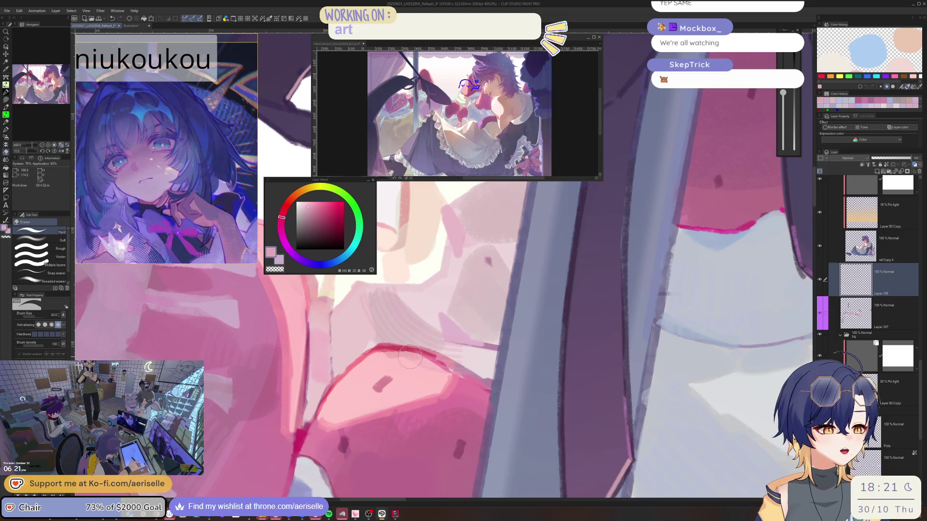
key(ctrl+0)
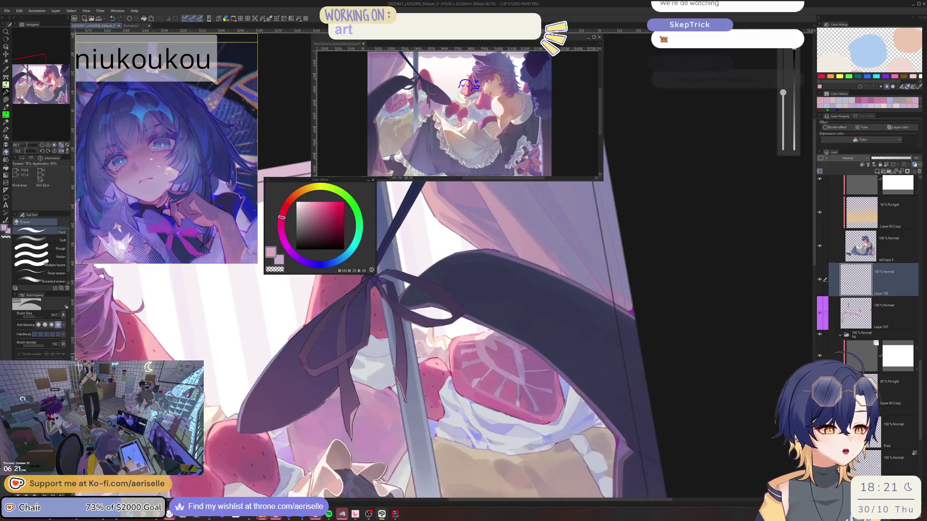
scroll(476, 364, up, 5)
key(b)
key(h)
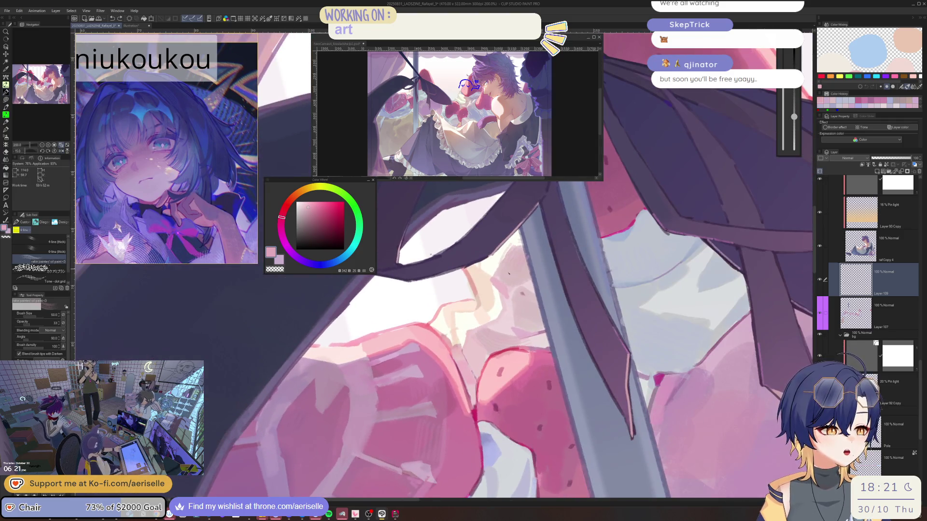
scroll(518, 272, up, 4)
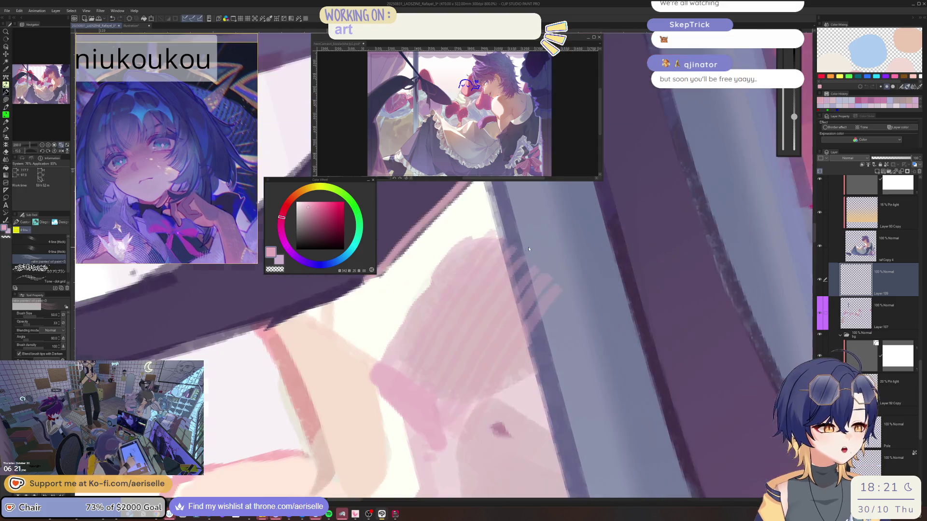
key(e)
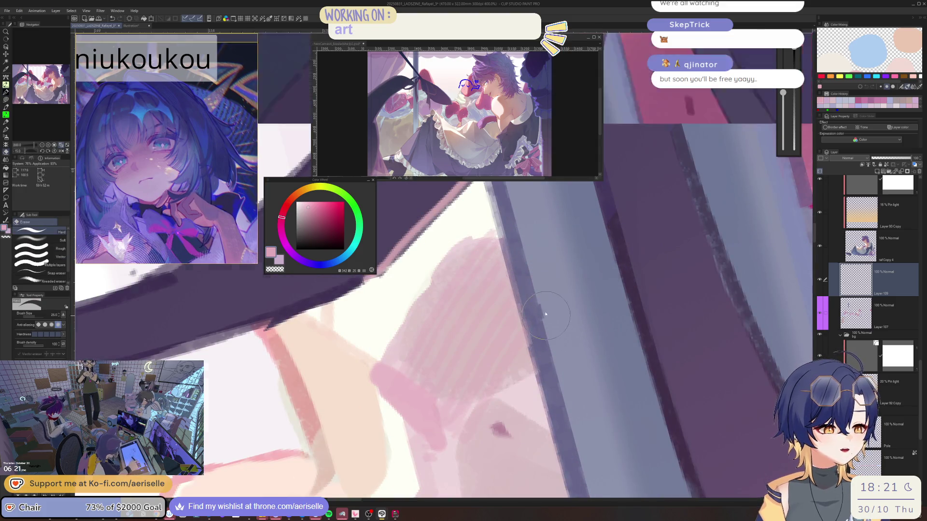
scroll(470, 303, down, 6)
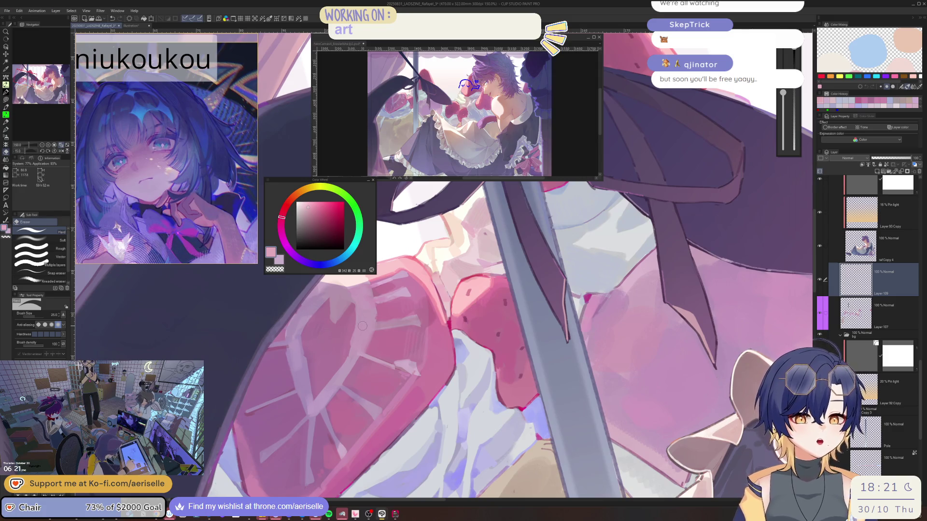
scroll(431, 270, up, 3)
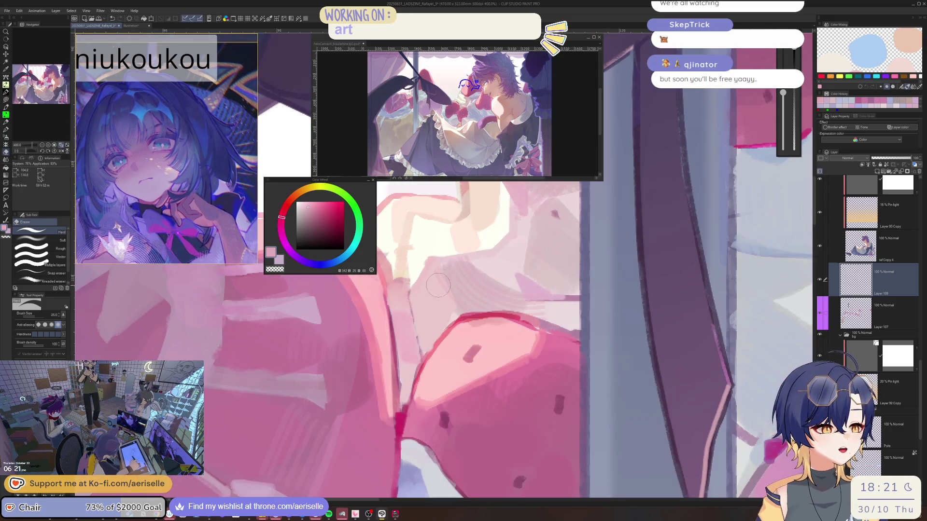
key(b)
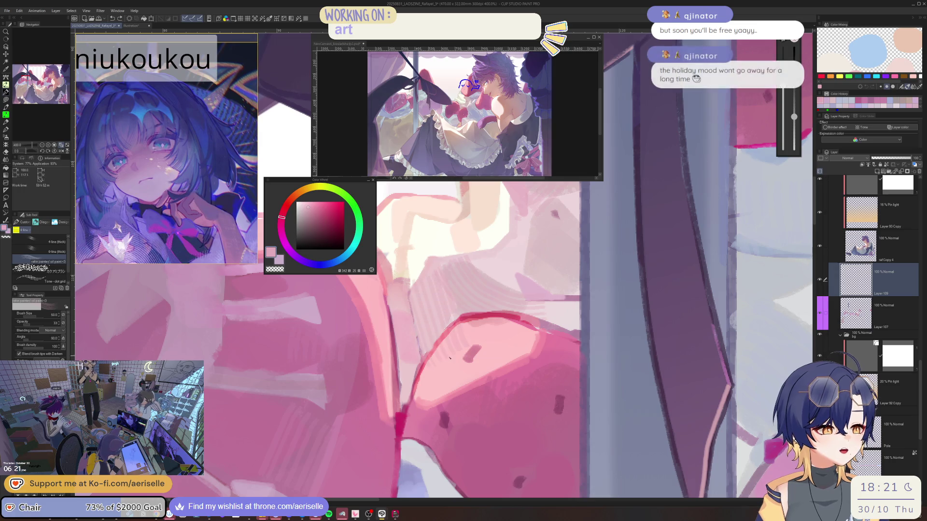
scroll(439, 326, down, 3)
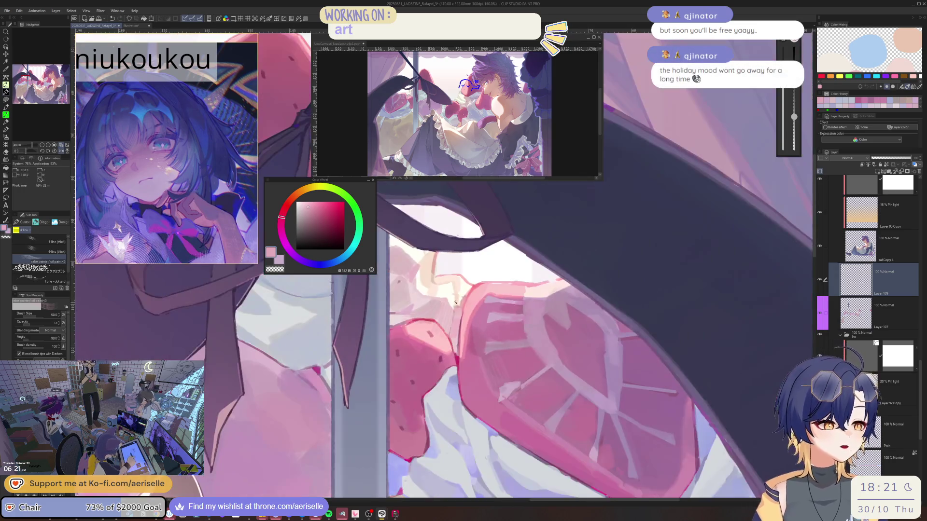
scroll(445, 327, up, 3)
key(e)
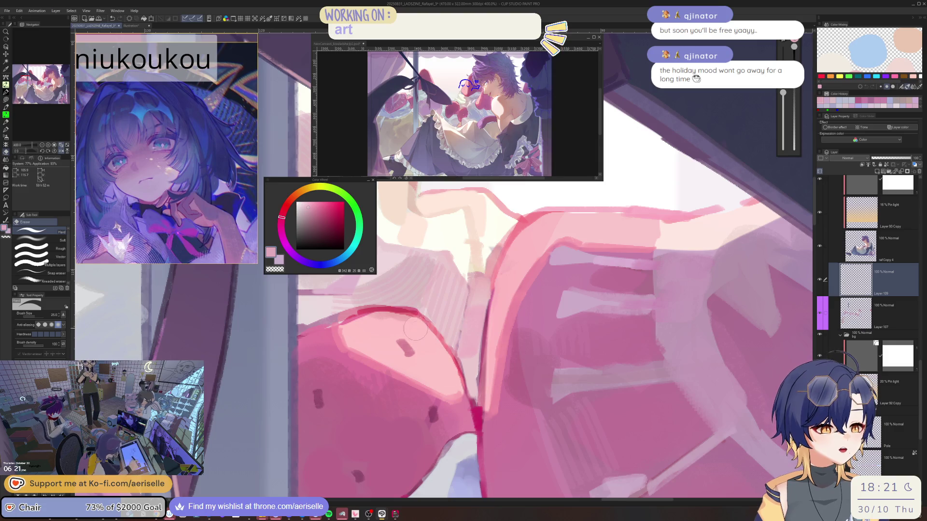
scroll(420, 333, down, 3)
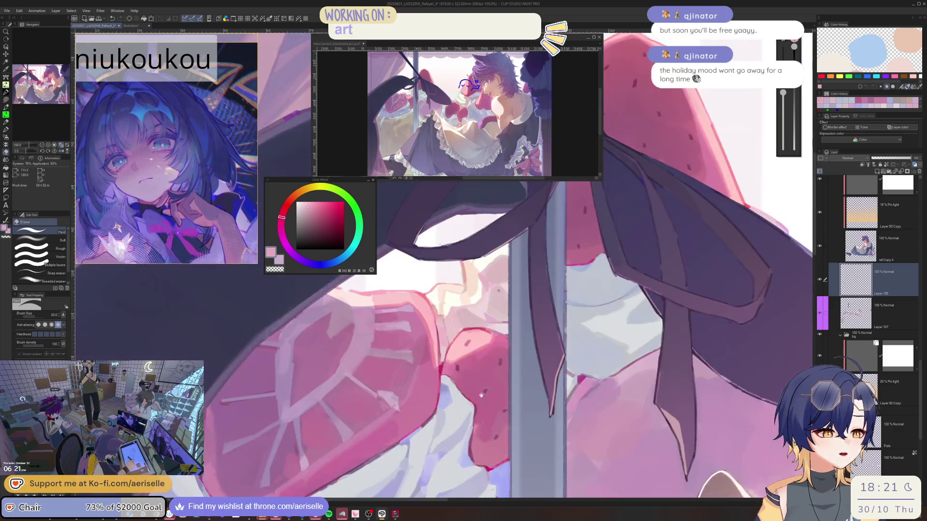
scroll(463, 365, down, 2)
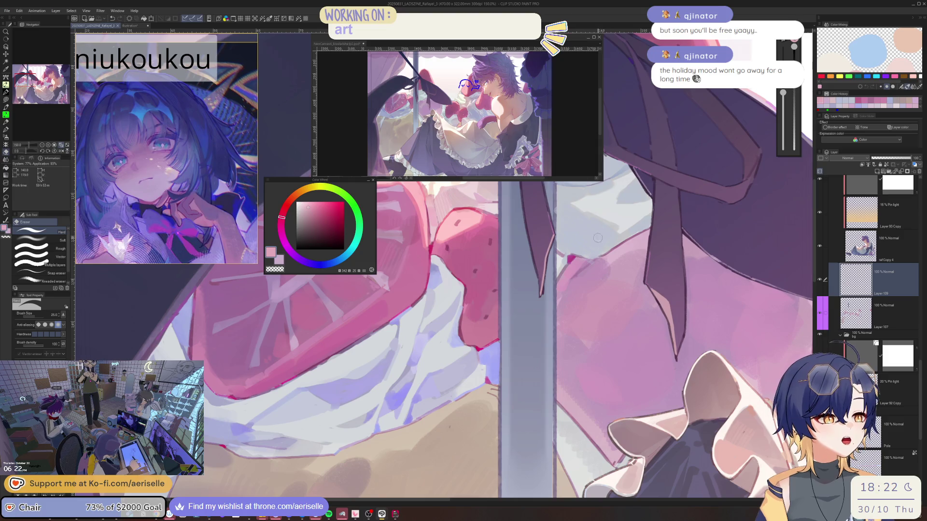
drag(597, 238, 464, 273)
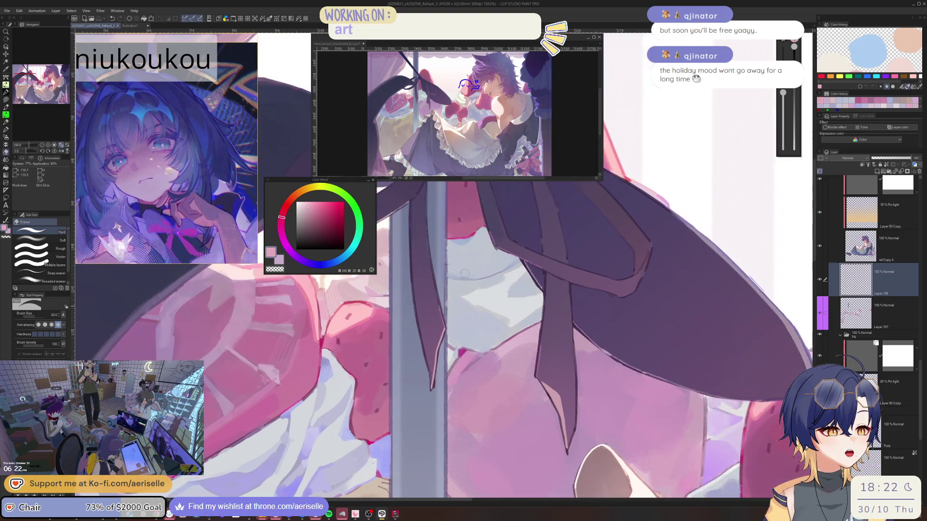
alt+click(464, 274)
key(ctrl+0)
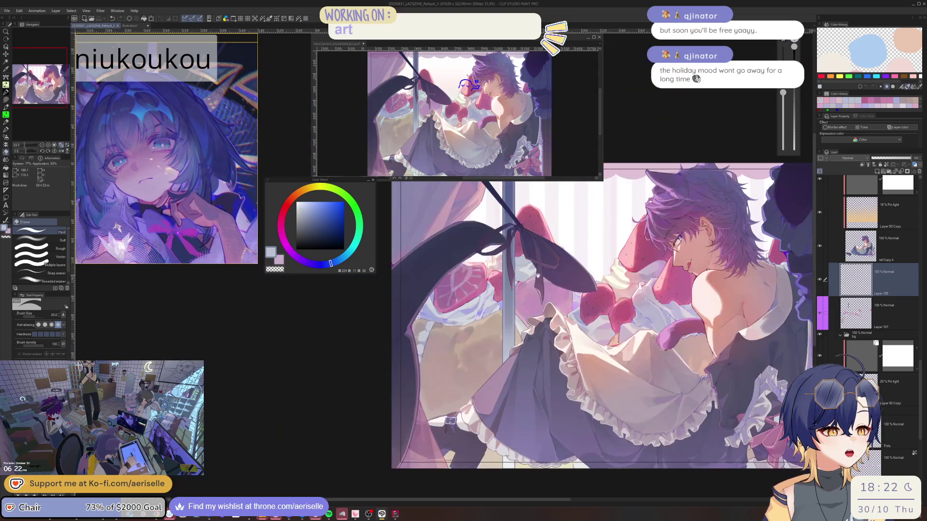
scroll(457, 277, up, 3)
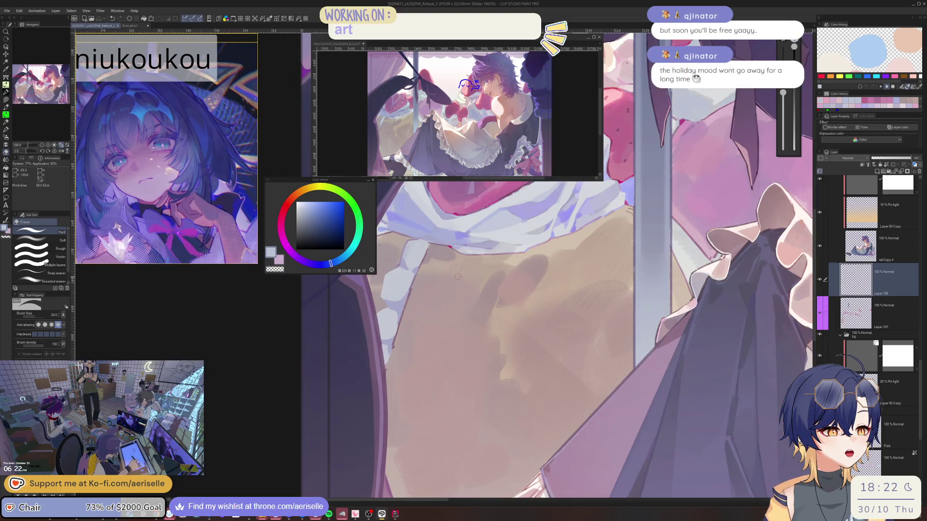
scroll(457, 277, down, 4)
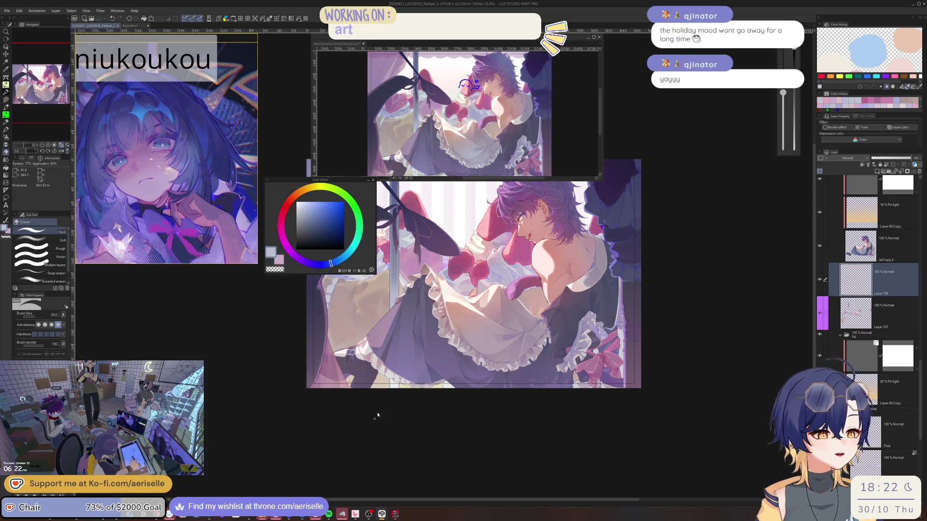
scroll(377, 414, up, 3)
scroll(367, 413, down, 2)
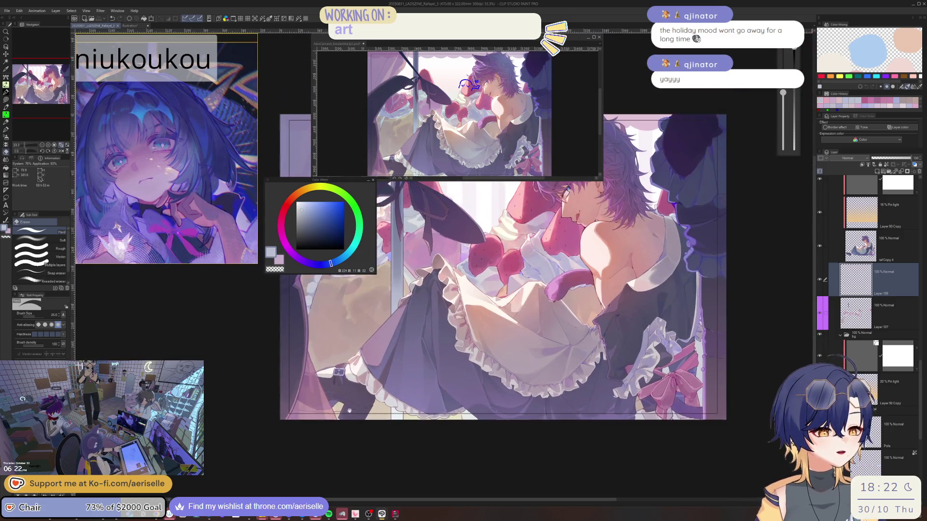
scroll(350, 411, up, 1)
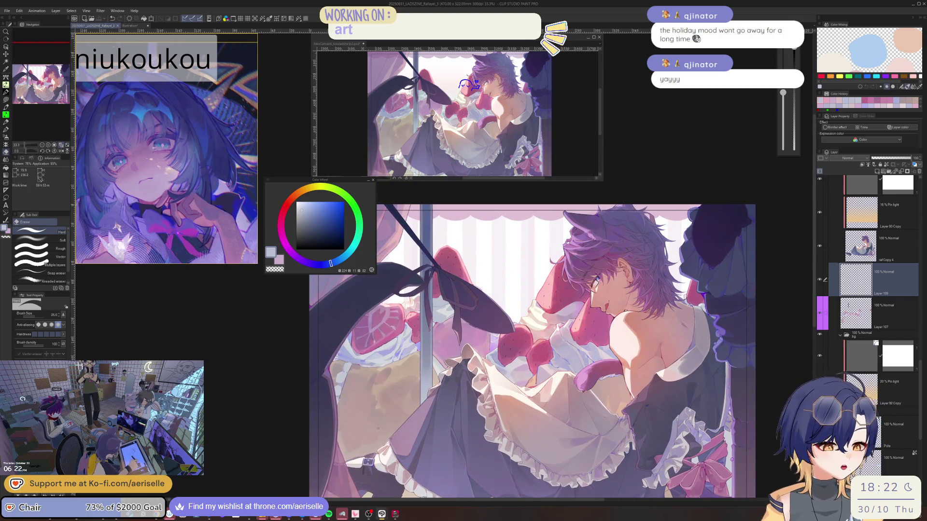
scroll(530, 321, up, 3)
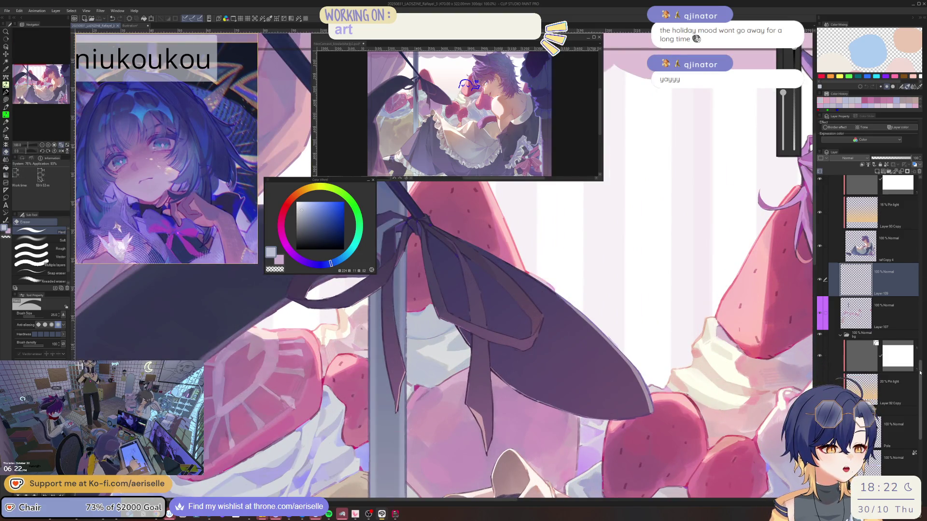
scroll(916, 346, up, 3)
drag(917, 347, 916, 291)
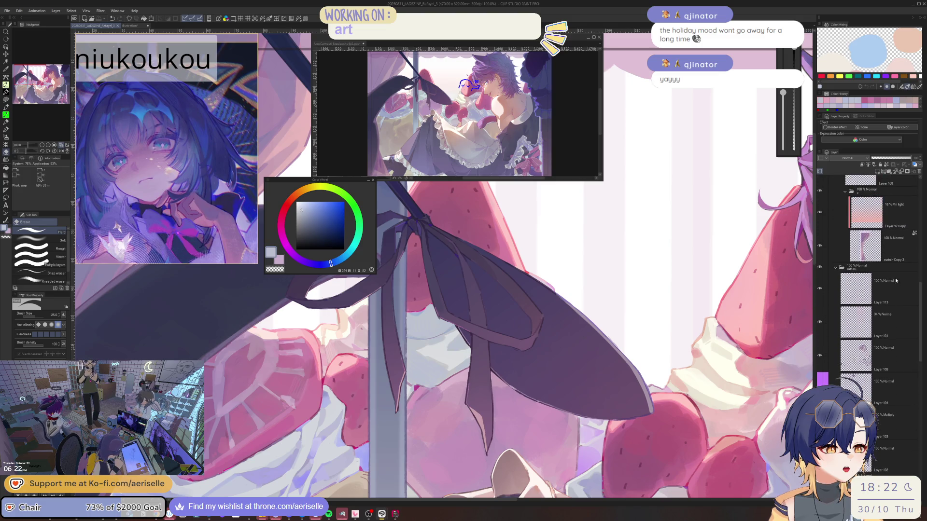
- Add a new raster layer above Layer 106 and switch to the oil-paint brush
scroll(891, 255, up, 5)
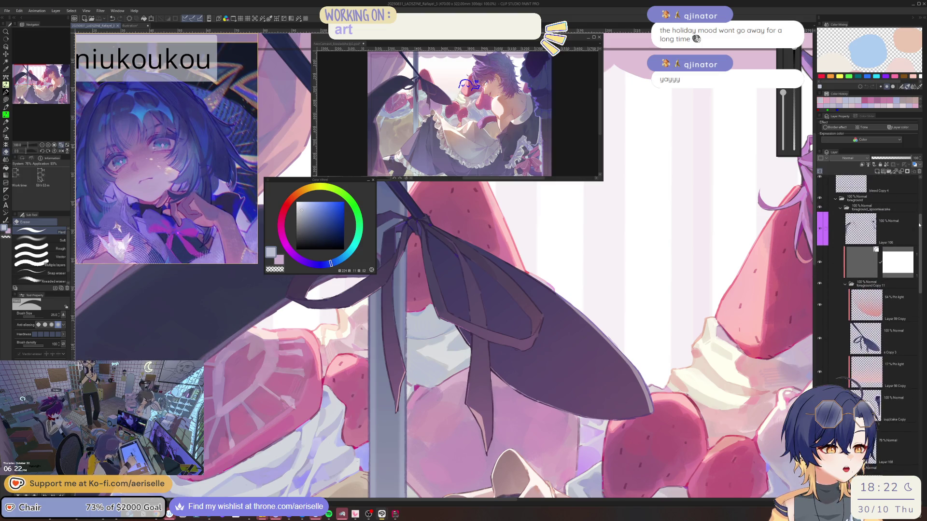
click(891, 254)
click(876, 171)
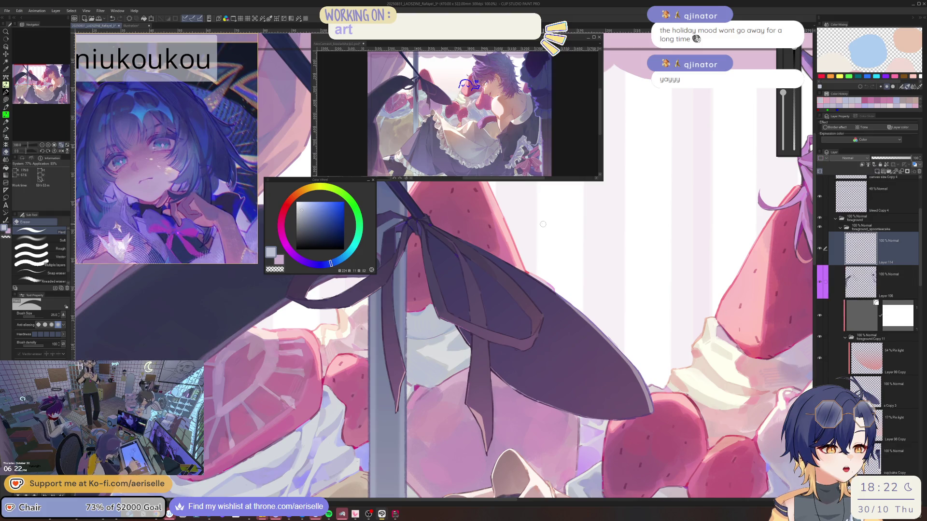
key(h)
scroll(502, 320, up, 5)
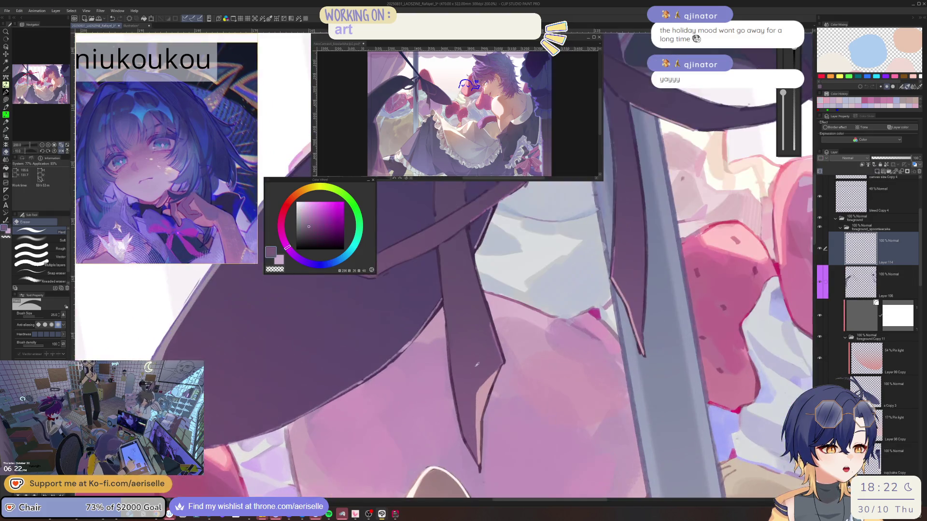
key(b)
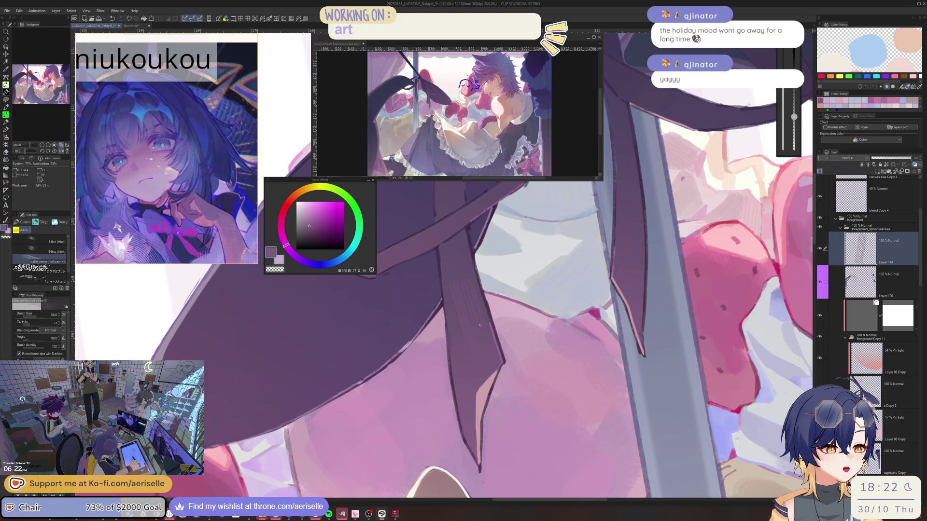
- Paint oil strokes along the dark ribbon and its edge, flipping the view to check
drag(502, 379, 456, 265)
mouse_move(482, 309)
mouse_down()
mouse_move(454, 268)
mouse_move(424, 316)
mouse_move(446, 381)
mouse_move(429, 292)
mouse_up()
key(h)
key(h)
key(h)
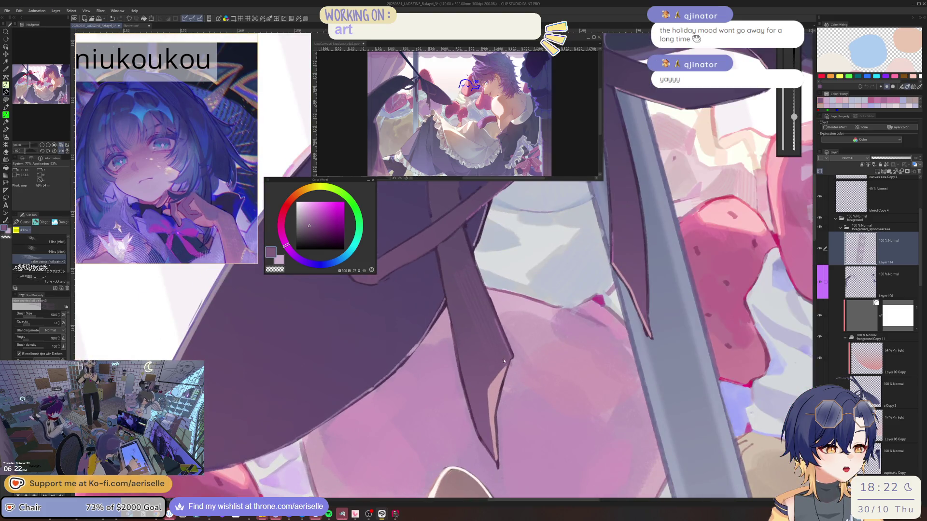
mouse_move(485, 278)
mouse_down()
mouse_move(504, 368)
mouse_move(459, 280)
mouse_up()
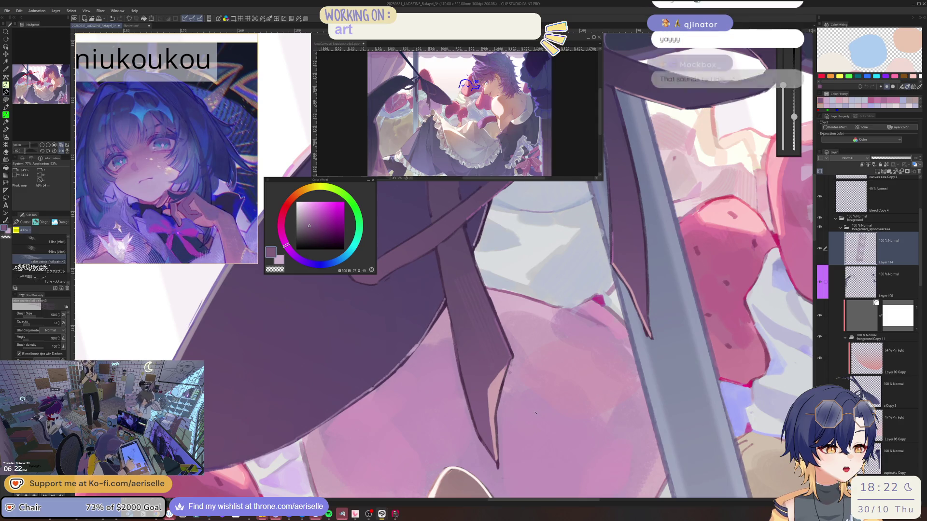
key(h)
scroll(518, 344, down, 3)
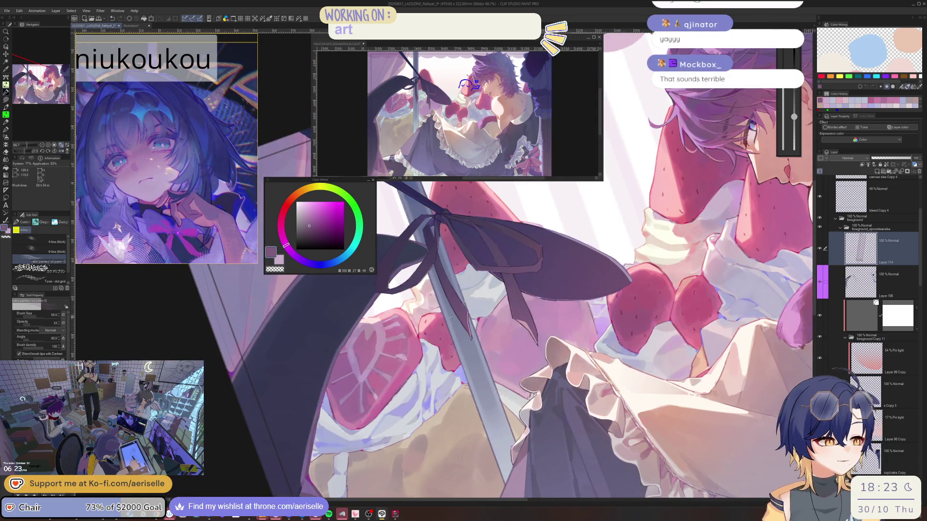
key(r)
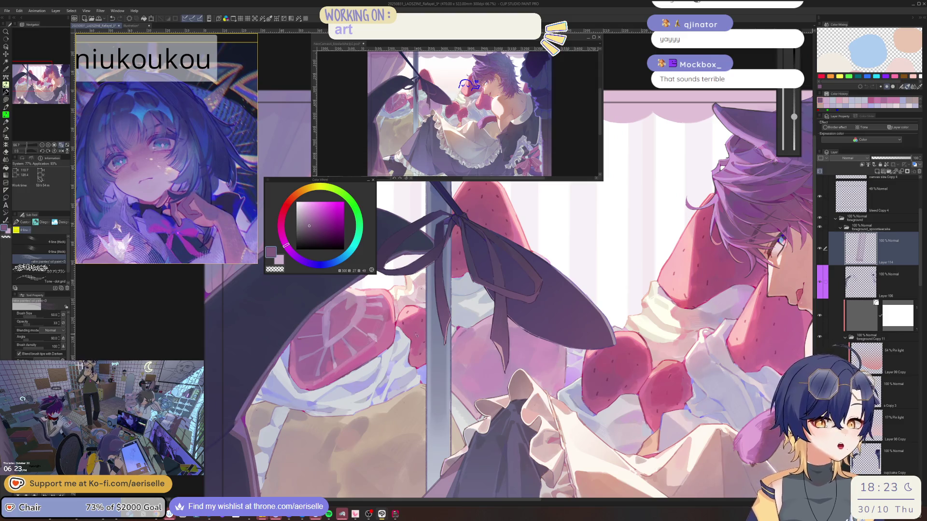
scroll(448, 305, up, 3)
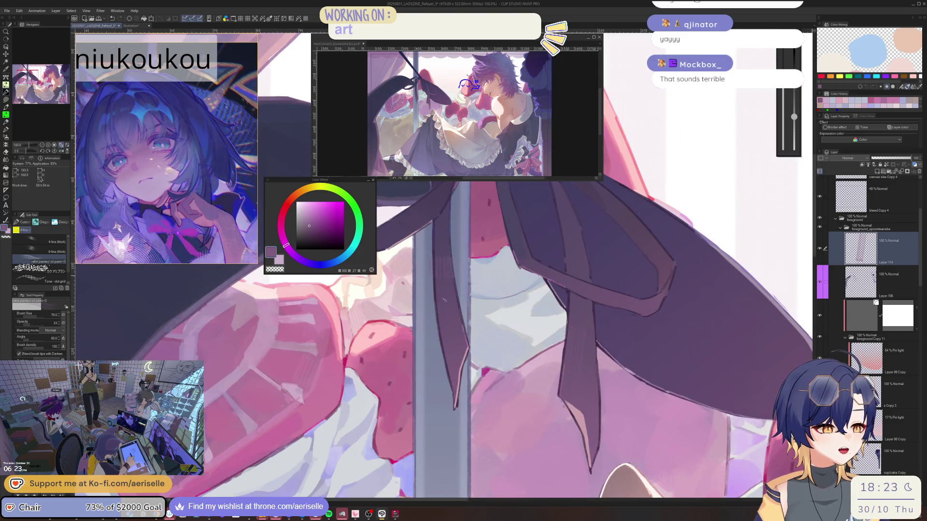
drag(480, 360, 461, 418)
- Erase small patches at the ribbon edge with the eraser enlarged to 40
key(e)
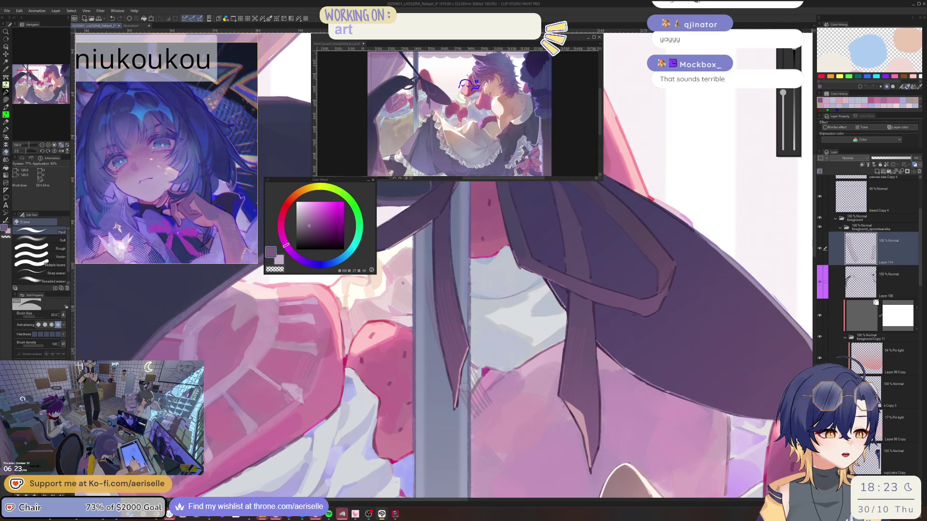
mouse_move(464, 385)
mouse_down()
mouse_move(460, 401)
mouse_move(490, 401)
mouse_up()
key(h)
key(bracketright)
key(bracketright)
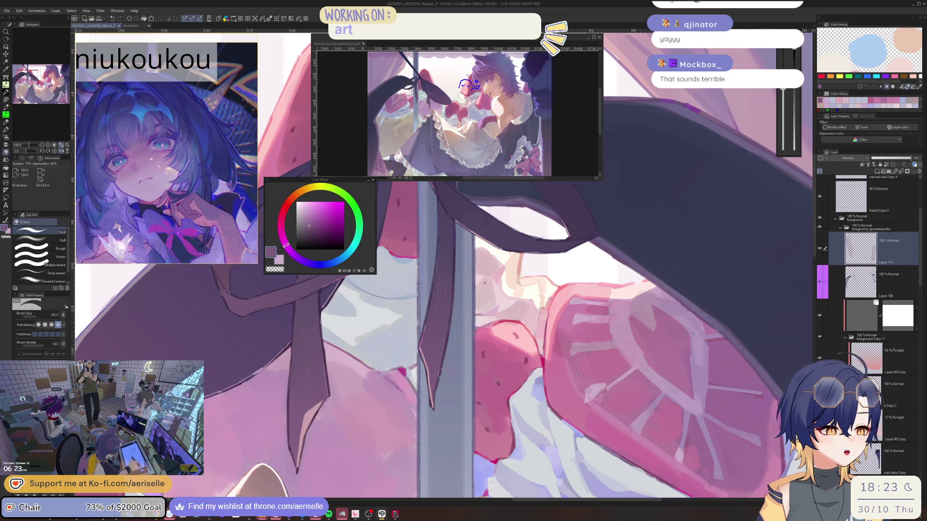
scroll(492, 304, down, 3)
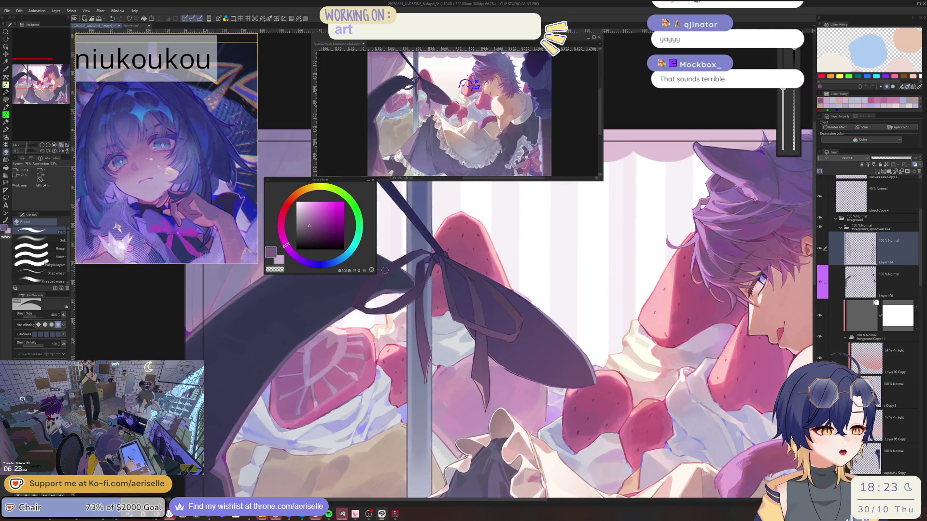
scroll(492, 304, up, 3)
scroll(440, 365, up, 2)
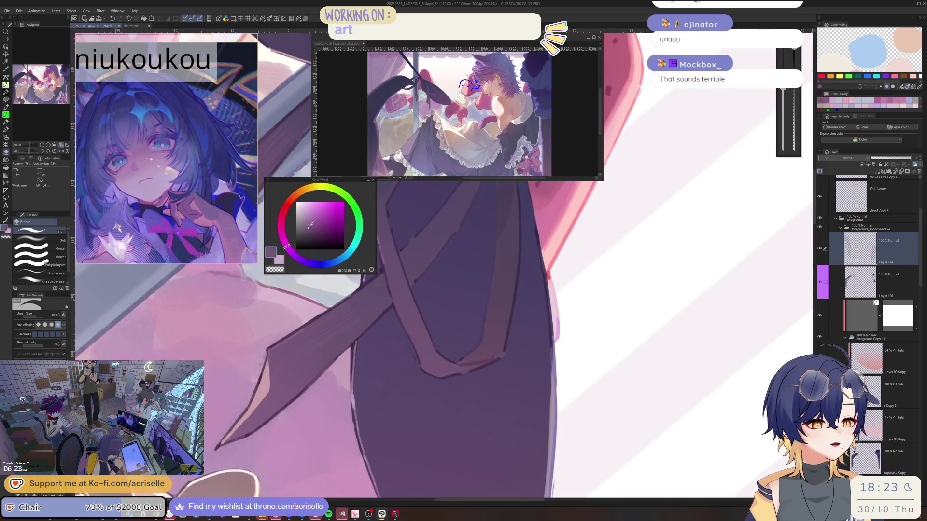
key(b)
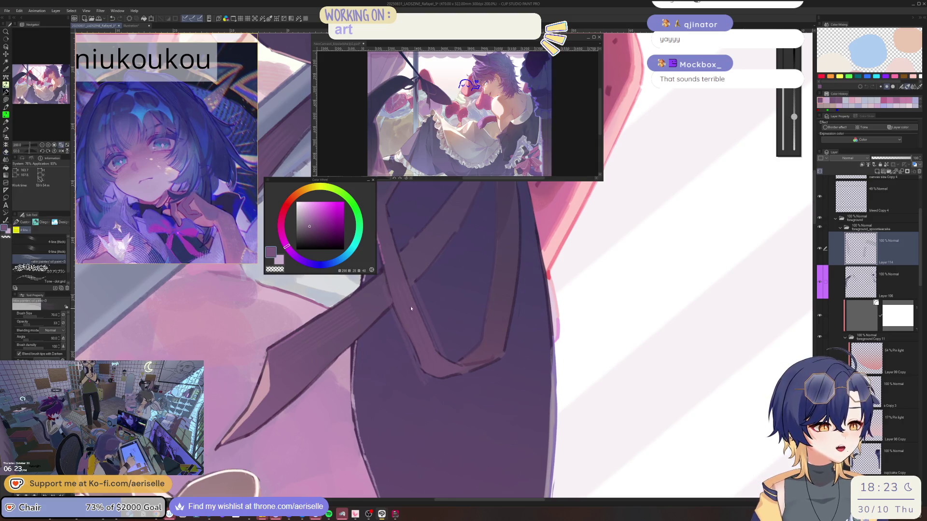
key(e)
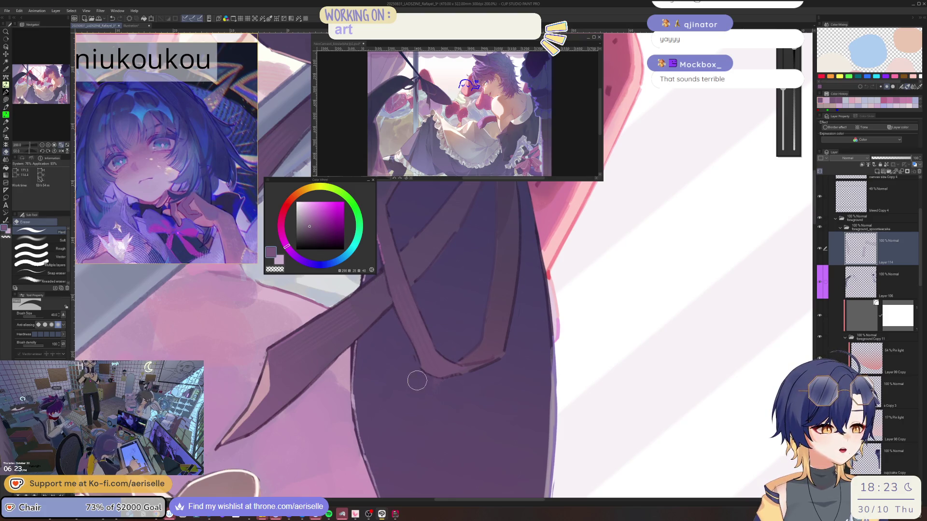
key(ctrl+minus)
key(ctrl+0)
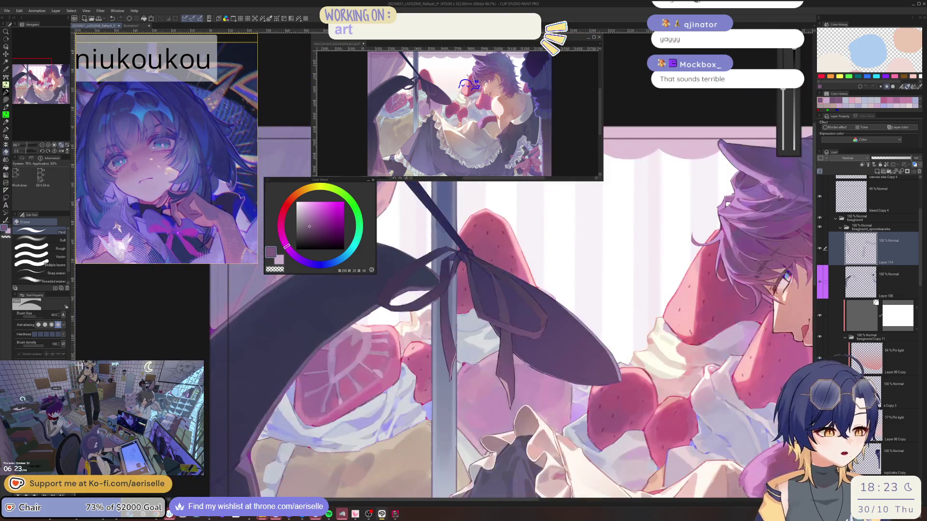
- Rotate the view and draw thin curved grey lines beside the ribbon strap
drag(531, 290, 479, 345)
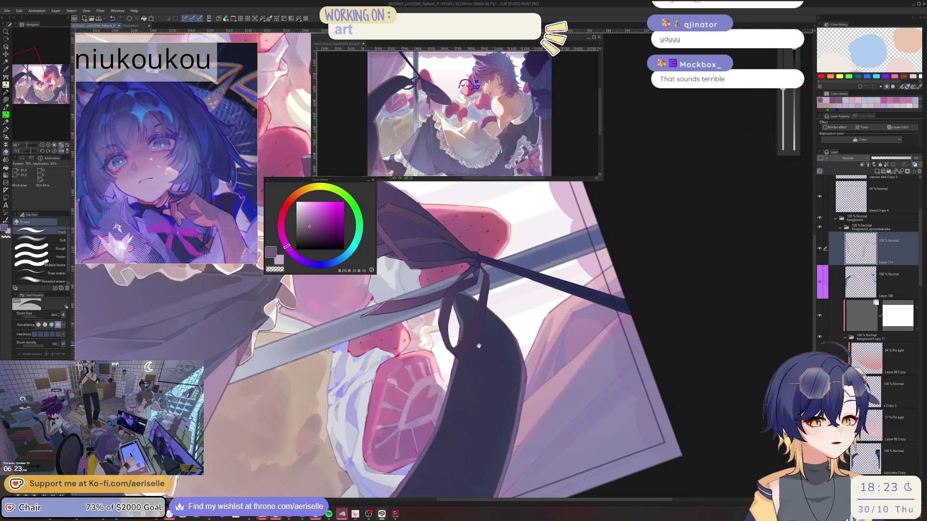
scroll(479, 346, up, 3)
key(b)
drag(422, 263, 413, 331)
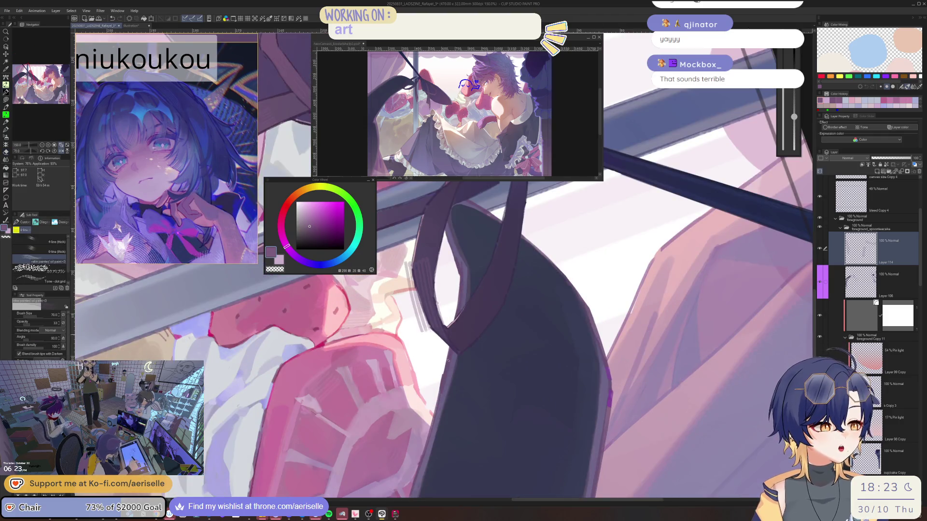
key(ctrl+z)
mouse_move(446, 367)
mouse_down()
mouse_move(425, 263)
mouse_move(464, 371)
mouse_up()
- Erase the stray grey lines, then reset rotation and mirror the view to check
key(ctrl+z)
key(minus)
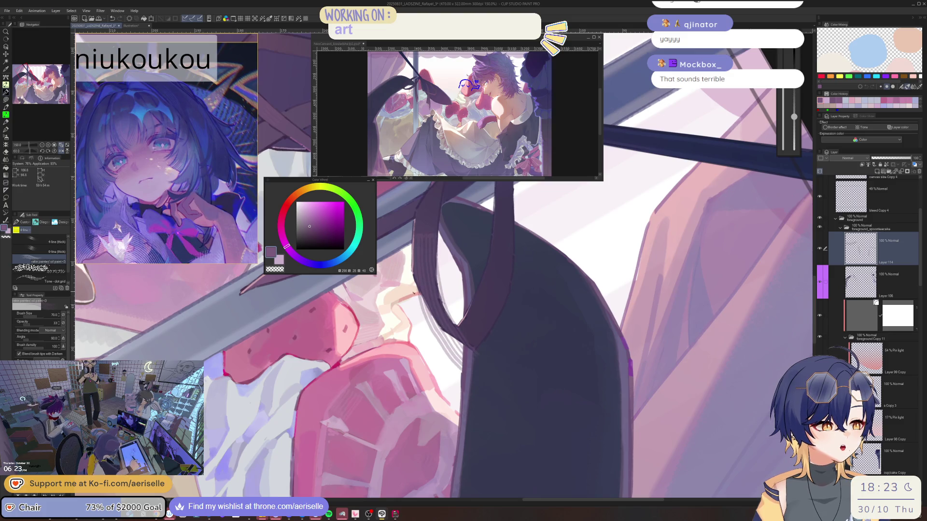
key(e)
mouse_move(415, 289)
mouse_down()
mouse_move(447, 354)
mouse_move(440, 340)
mouse_move(470, 362)
mouse_move(434, 288)
mouse_move(443, 261)
mouse_move(447, 294)
mouse_move(477, 333)
mouse_up()
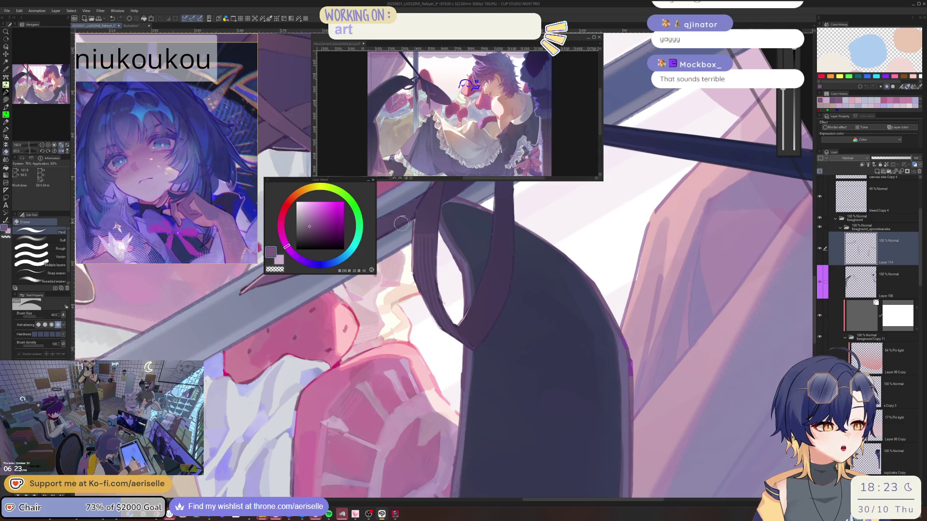
key(ctrl+minus)
key(ctrl+minus)
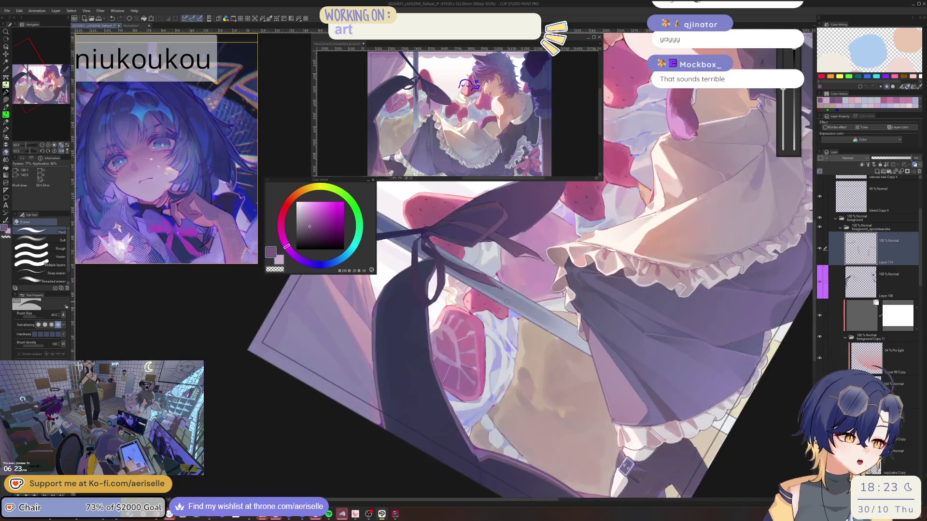
key(ctrl+at)
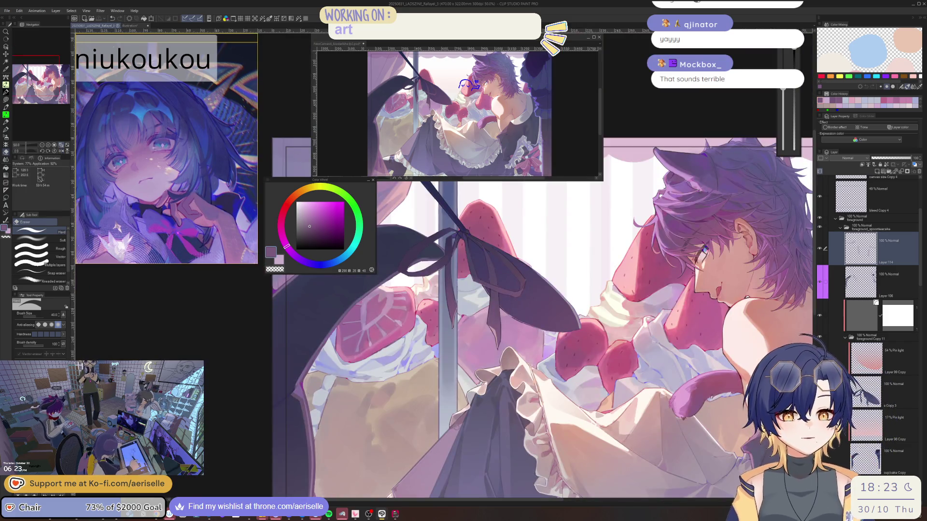
key(h)
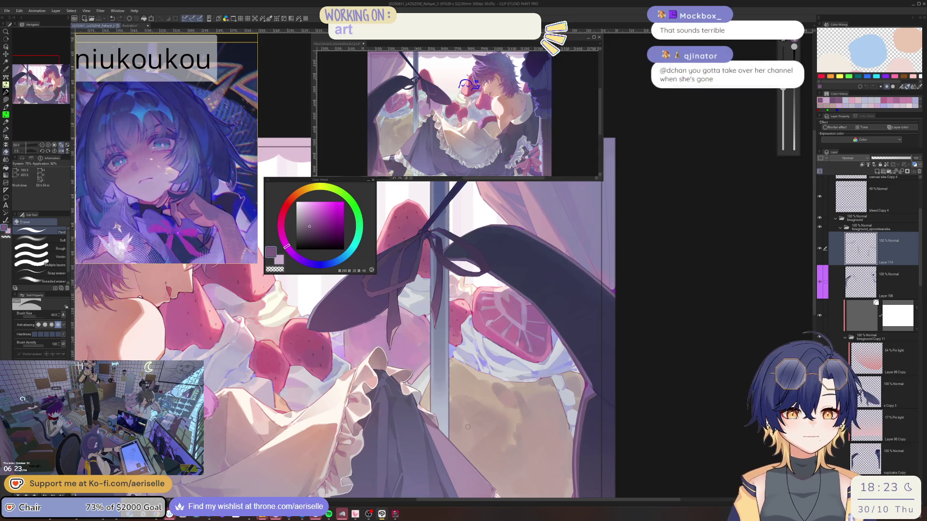
scroll(507, 357, up, 3)
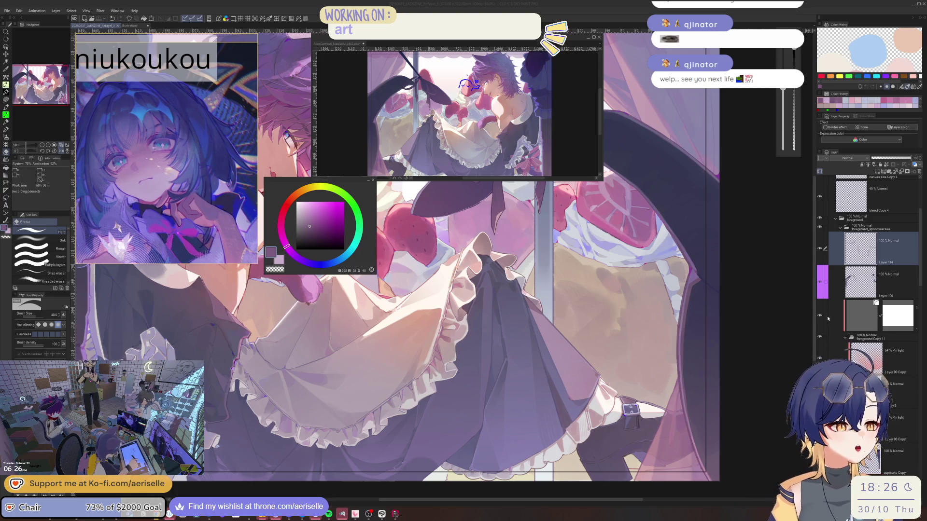
click(871, 319)
- Make Layer 114 active and enlarge the brush to 170
scroll(558, 227, up, 6)
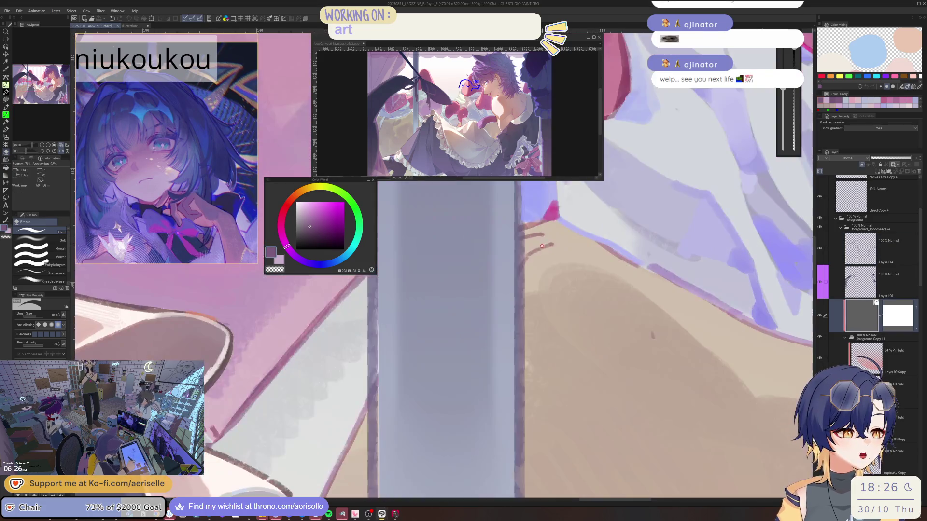
key(o)
scroll(523, 280, down, 10)
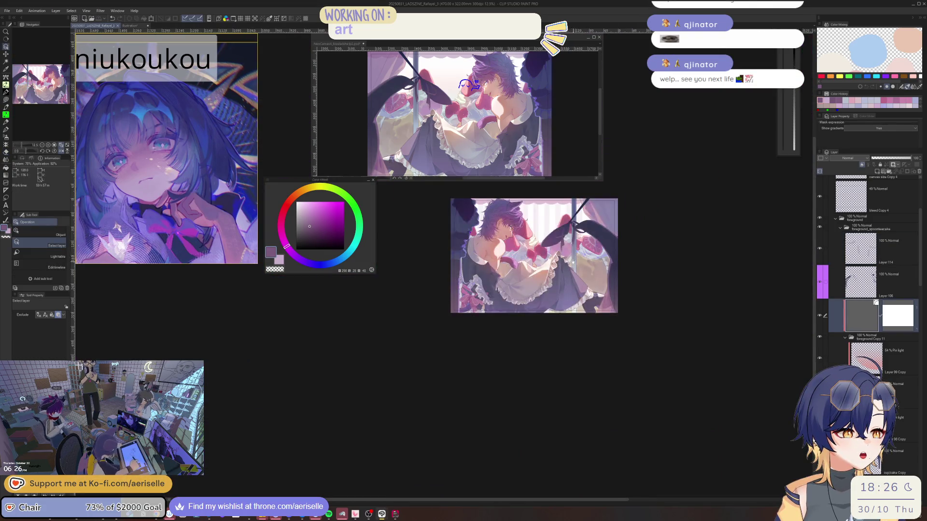
scroll(573, 266, up, 5)
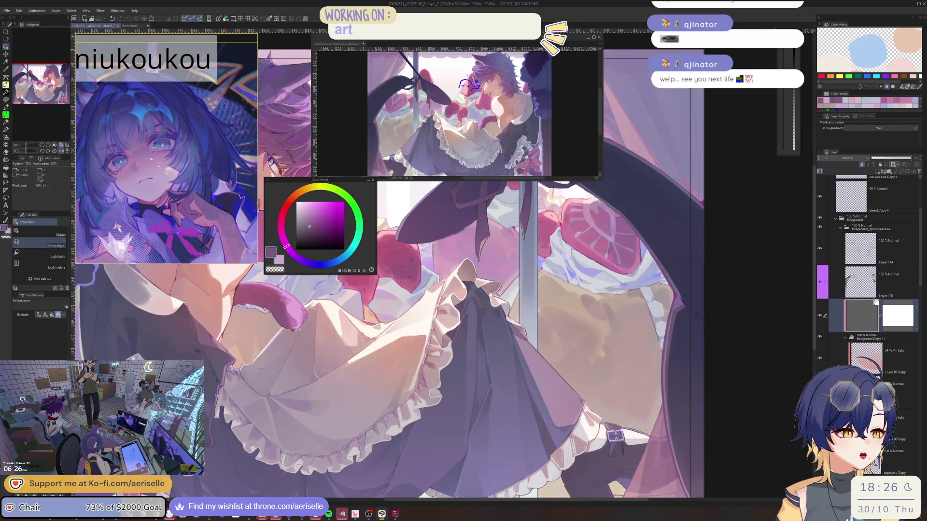
mouse_move(373, 270)
mouse_down()
mouse_move(367, 420)
mouse_move(427, 326)
mouse_move(481, 329)
mouse_up()
click(454, 329)
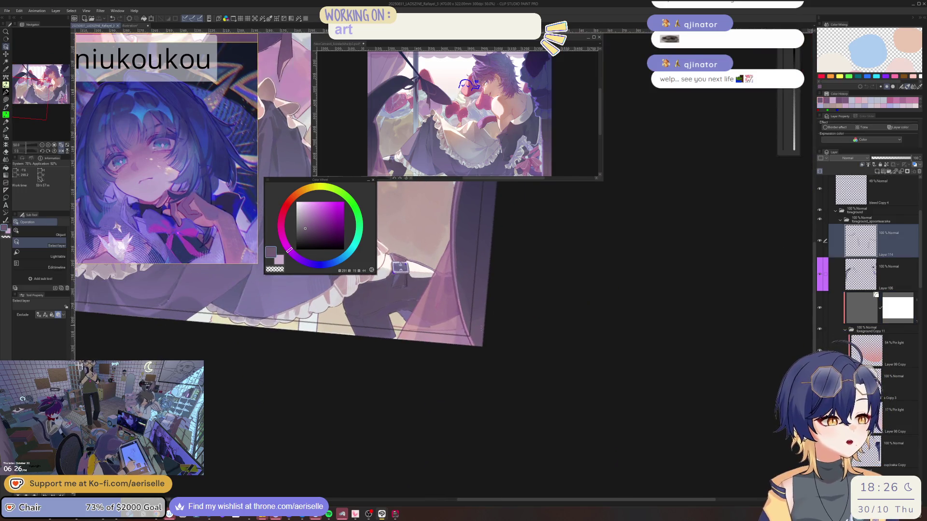
key(b)
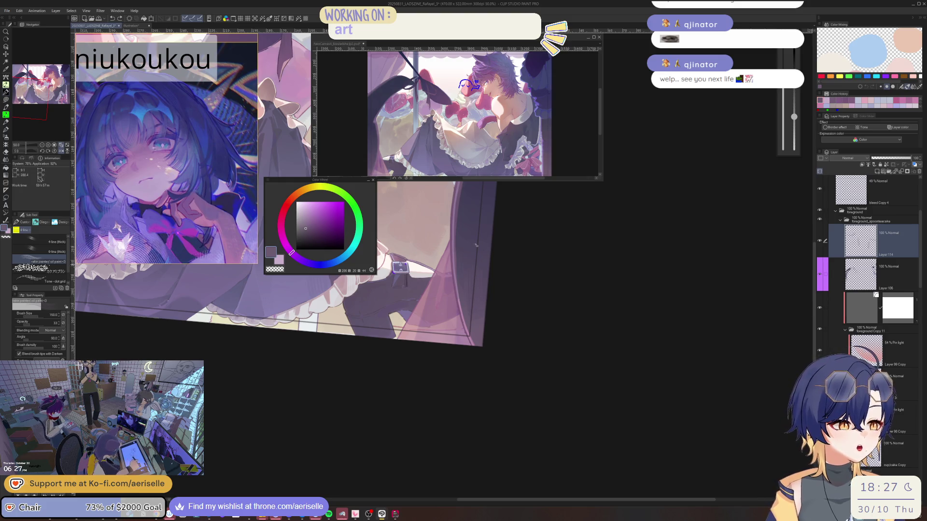
key(bracketright)
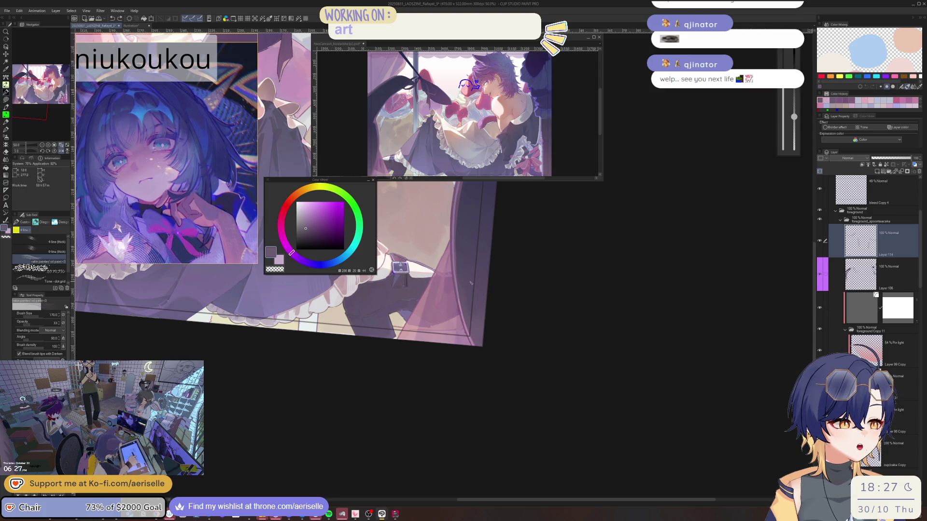
mouse_move(503, 249)
mouse_down()
mouse_move(501, 311)
mouse_move(555, 304)
mouse_move(574, 318)
mouse_move(540, 320)
mouse_up()
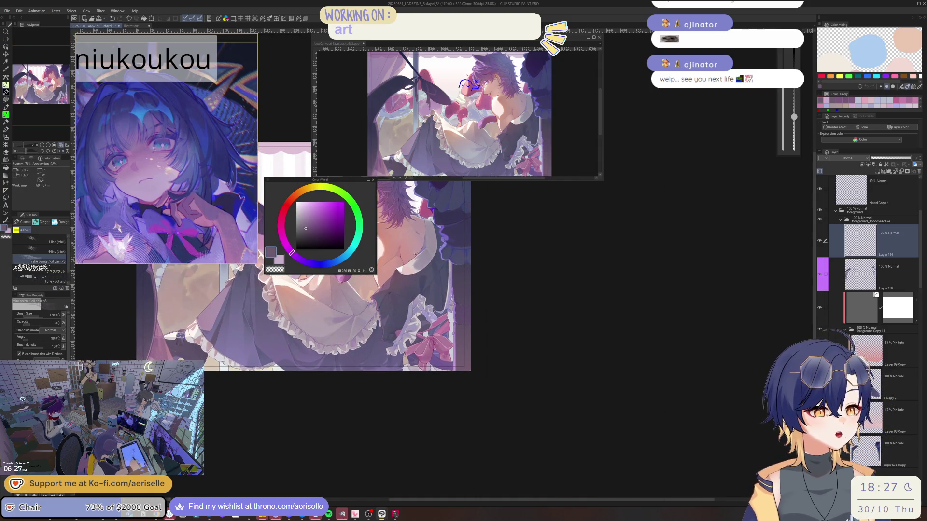
- Sample a magenta from the pink bow, then dark indigo-purple from the outfit
click(49, 280)
scroll(464, 287, up, 3)
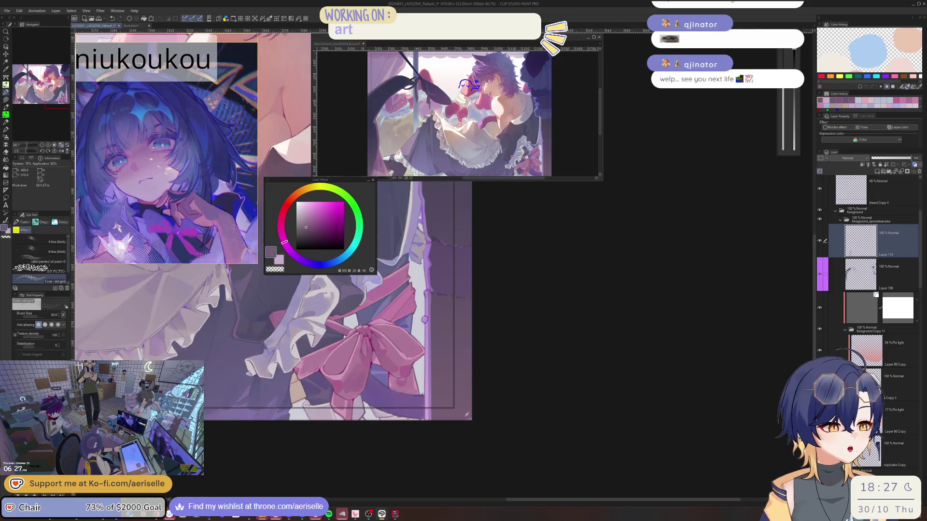
alt+click(465, 287)
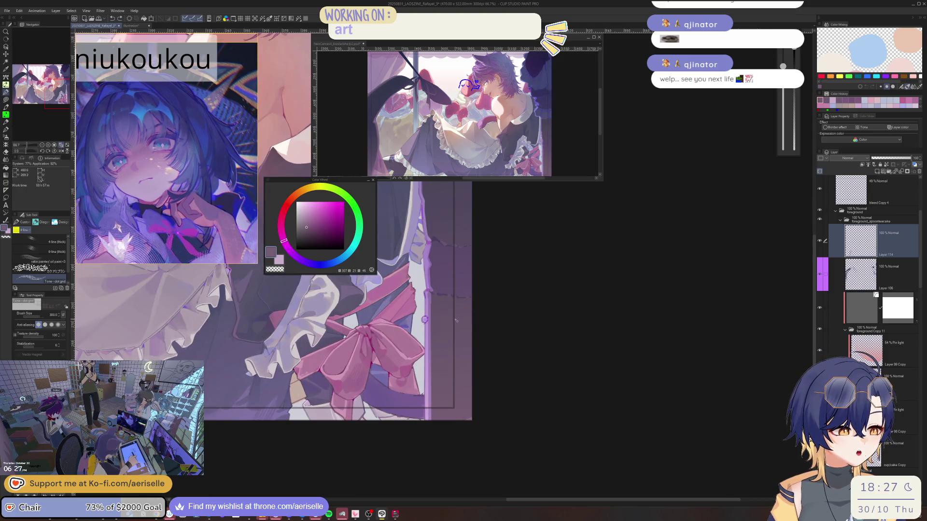
scroll(459, 321, down, 2)
scroll(449, 306, up, 3)
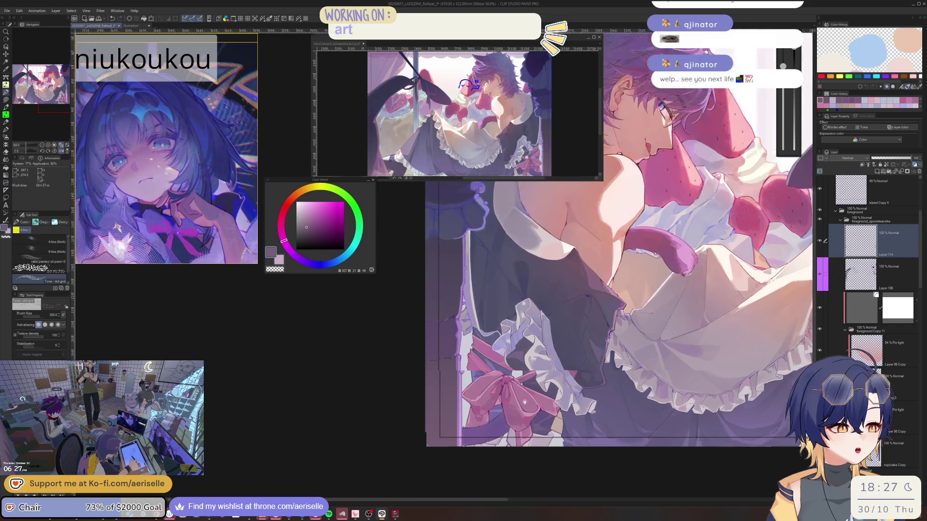
alt+click(449, 306)
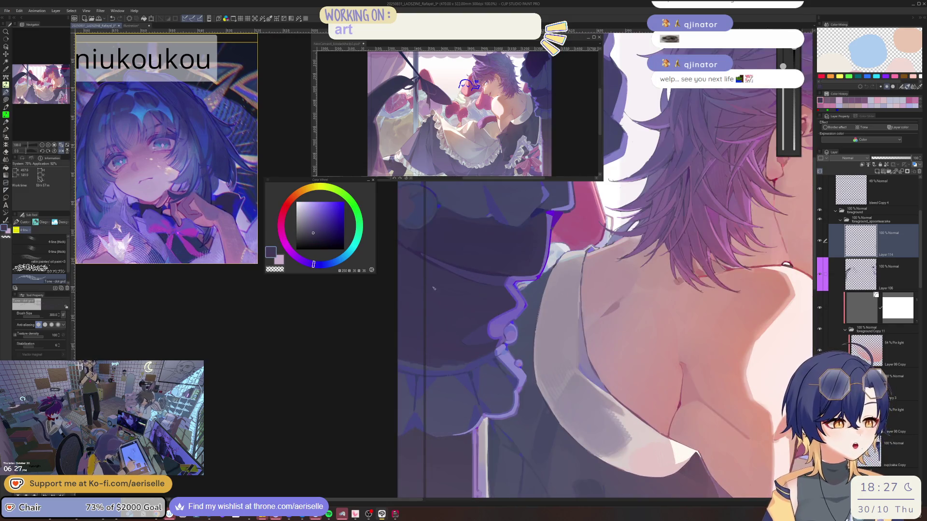
scroll(476, 331, up, 1)
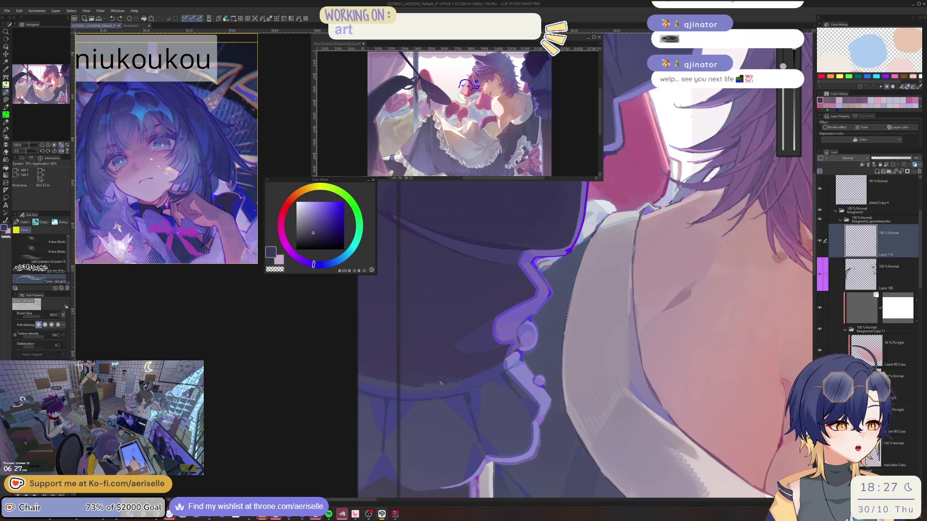
alt+click(396, 285)
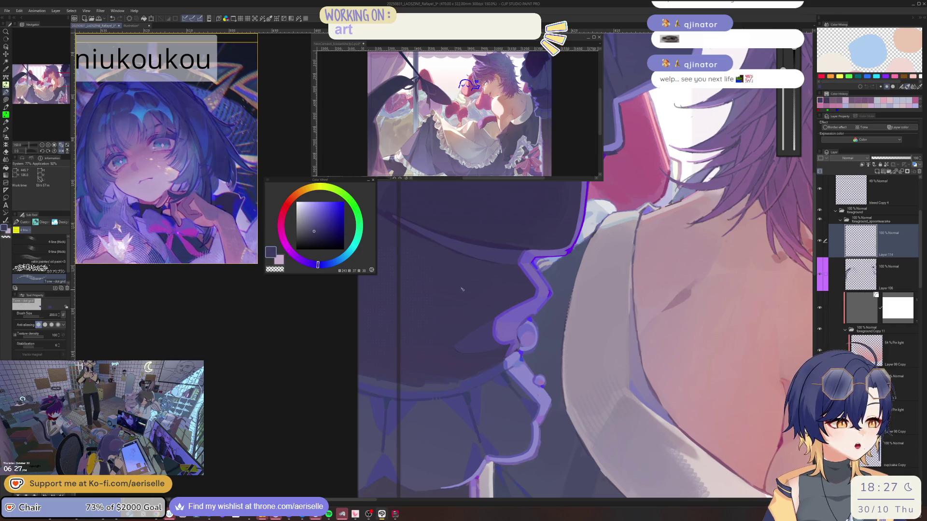
scroll(513, 336, down, 3)
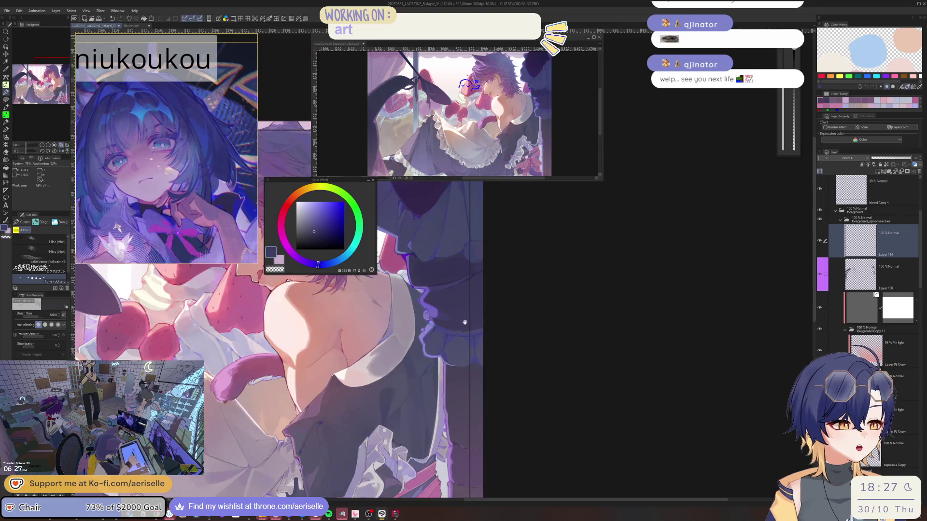
drag(514, 335, 581, 292)
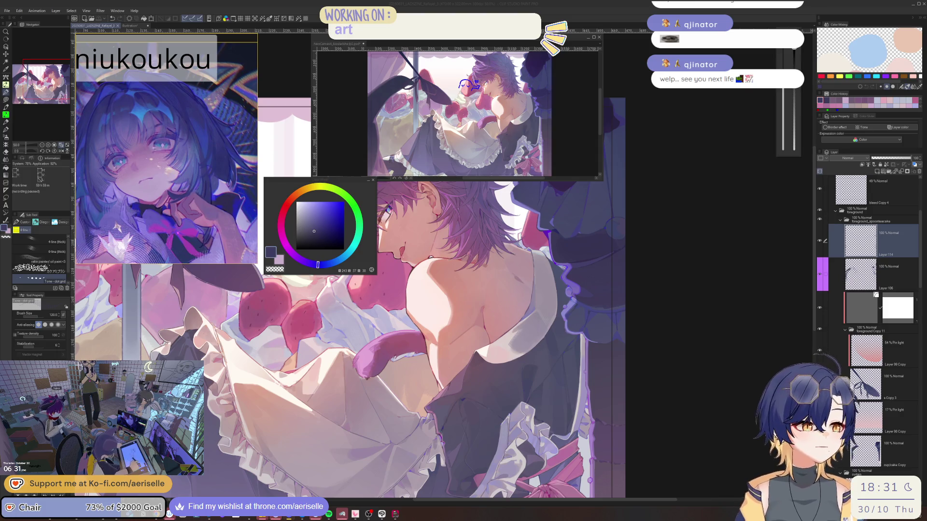
- Eyedrop a slightly shifted blue-purple from the hair near the ear, then zoom back out to 25%
scroll(676, 283, up, 3)
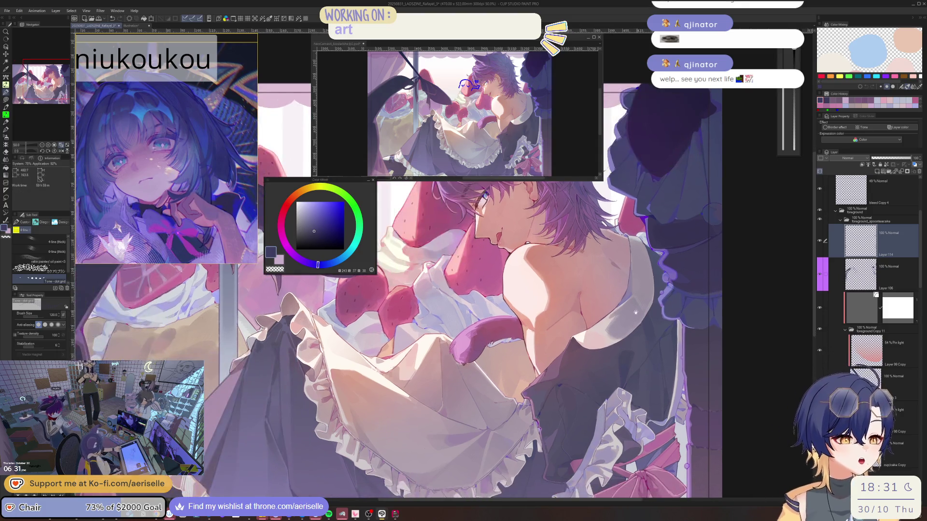
scroll(647, 313, up, 5)
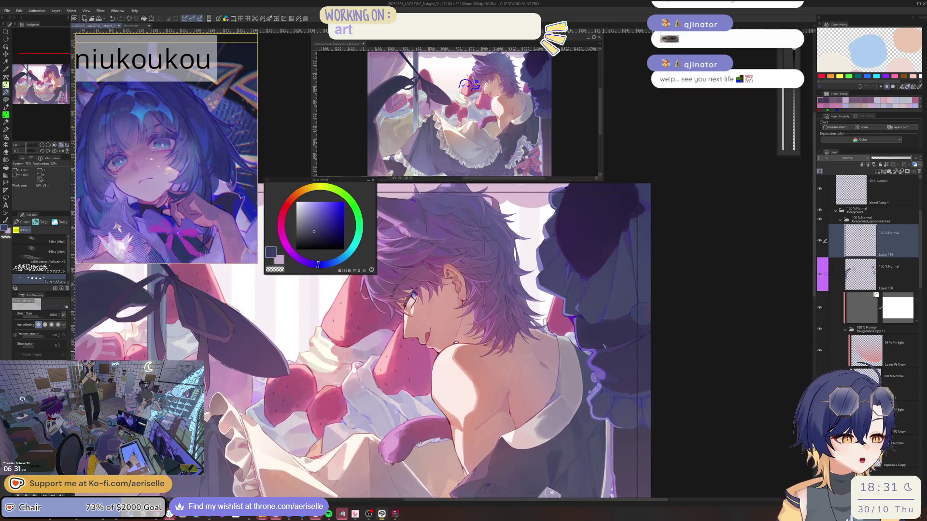
scroll(589, 332, down, 3)
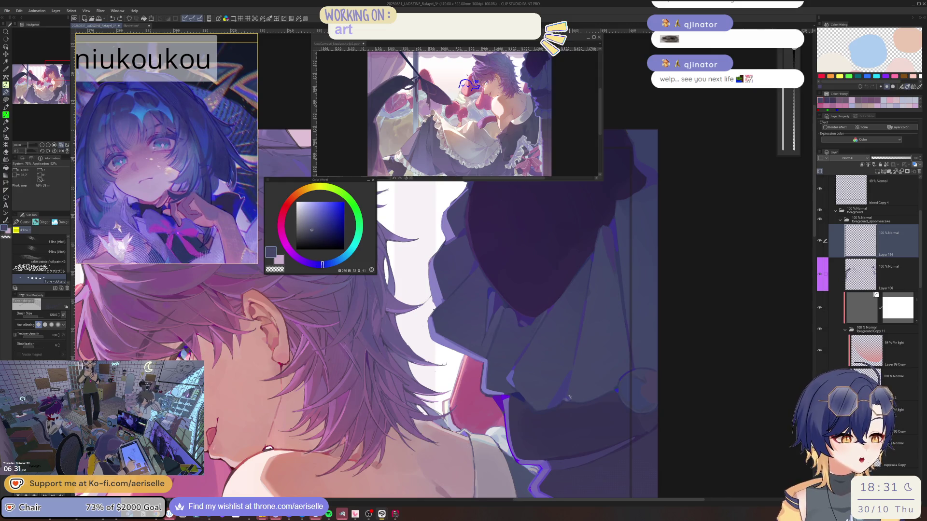
alt+click(596, 273)
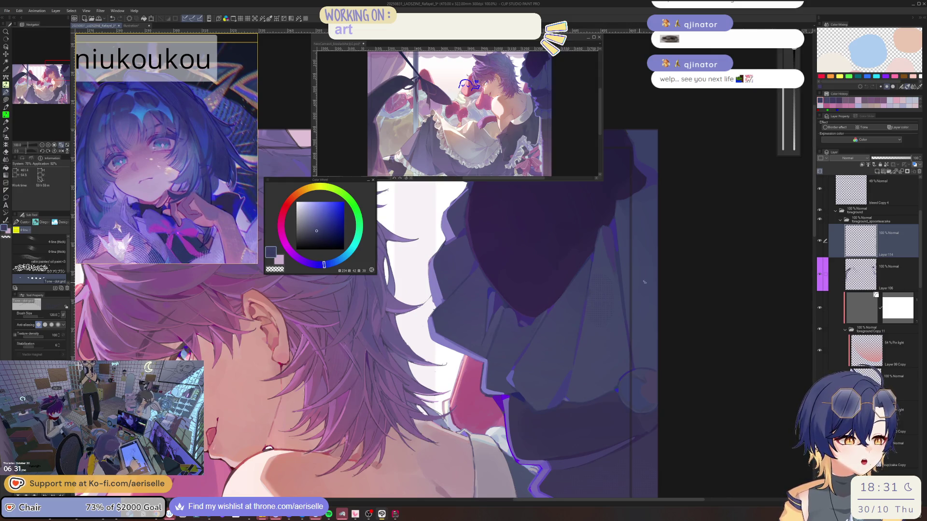
scroll(666, 351, down, 2)
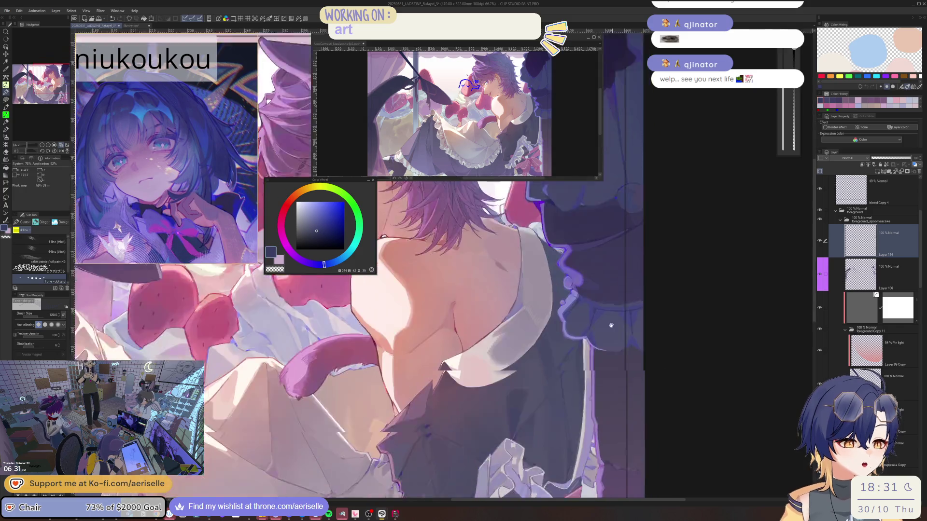
scroll(617, 346, down, 2)
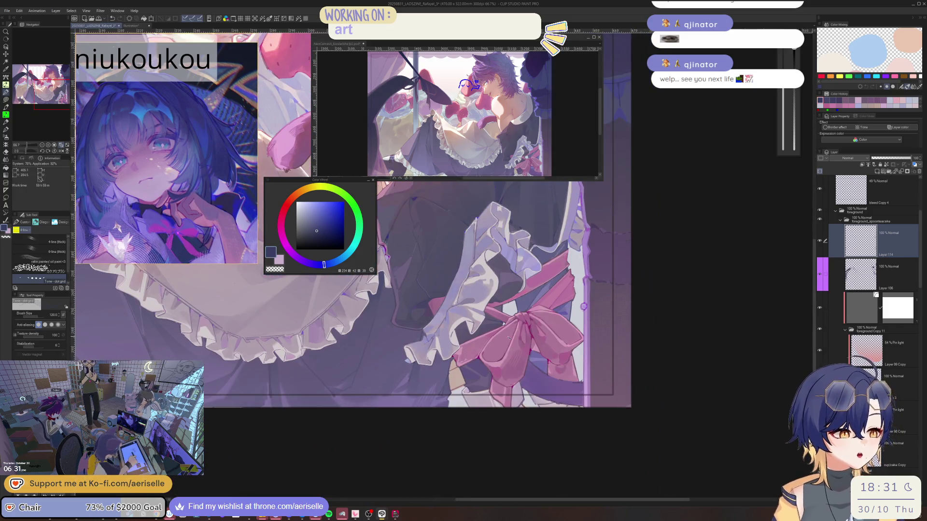
scroll(509, 338, down, 4)
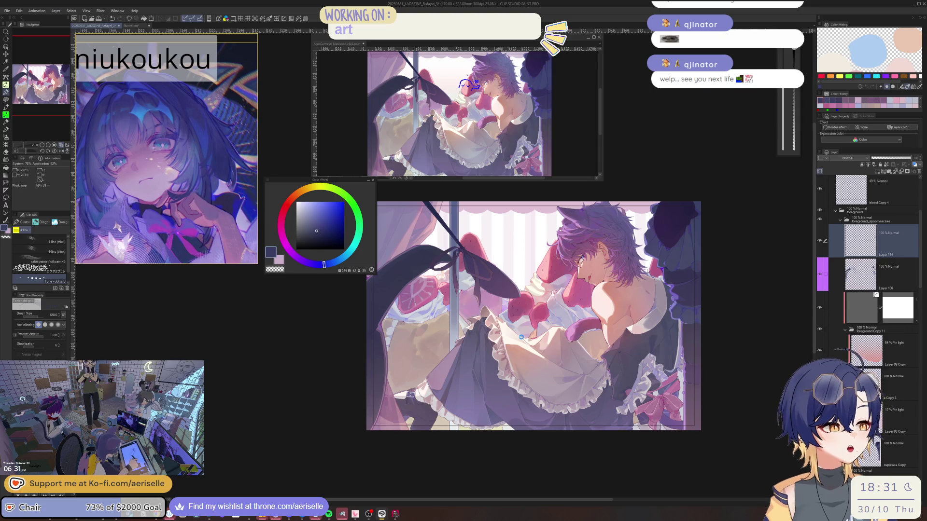
- Collapse the foreground_spoonteacake and e folders and delete the old folder f
click(841, 220)
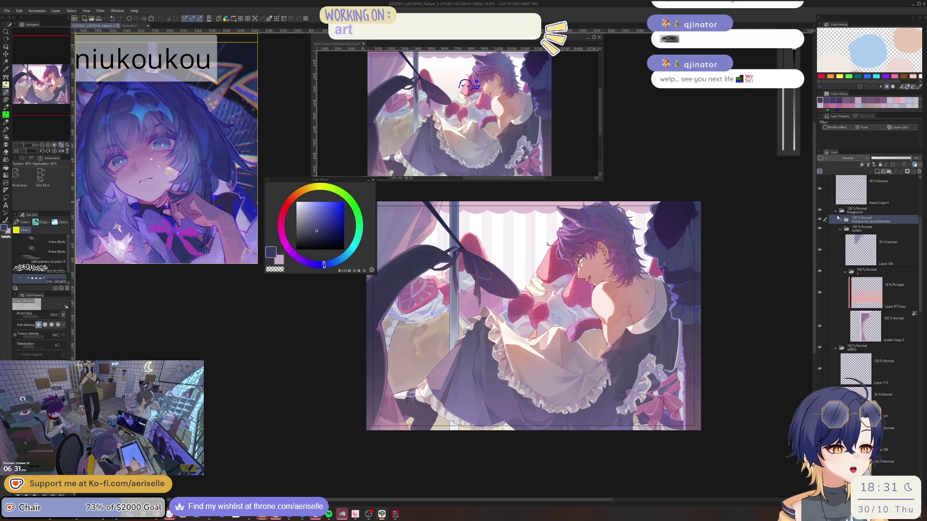
scroll(920, 238, up, 1)
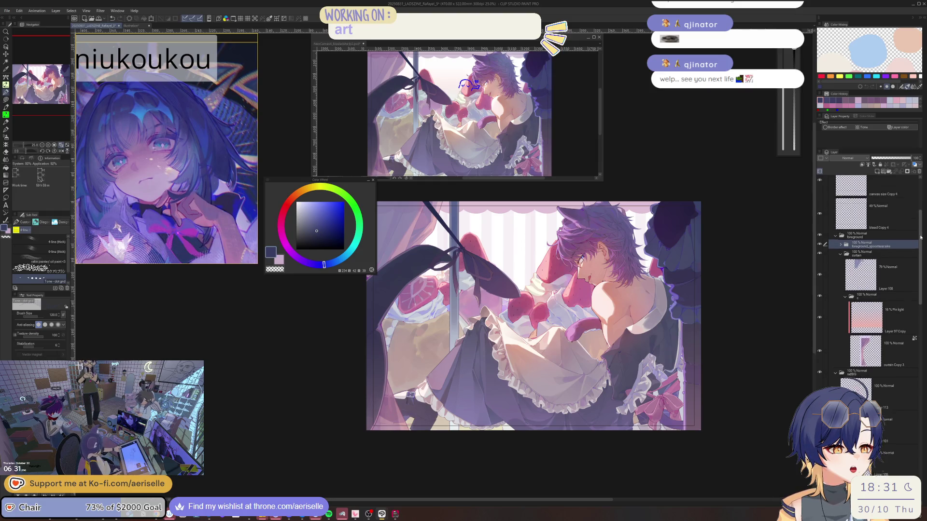
scroll(886, 227, up, 4)
click(832, 258)
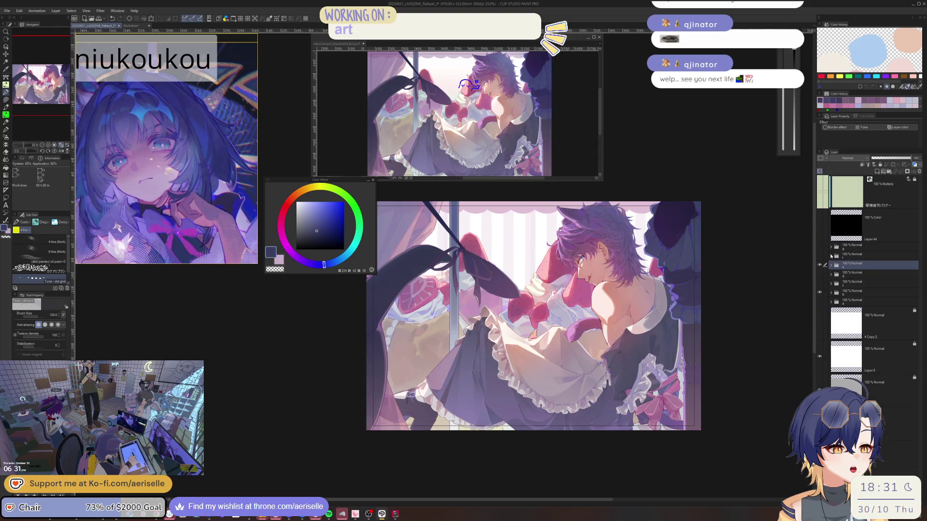
click(919, 172)
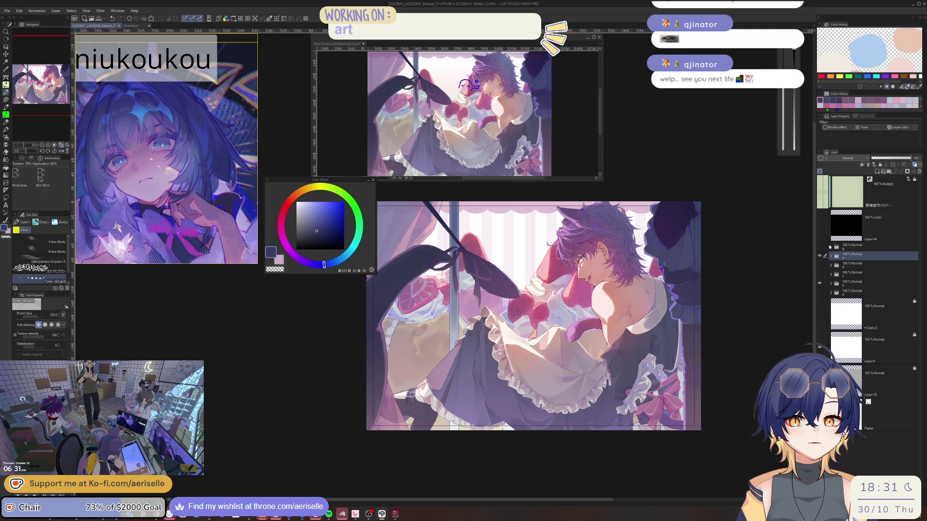
- Duplicate folder e, name the copy f, and open layer options on its foreground_spoonteacake Copy folder
key(ctrl+j)
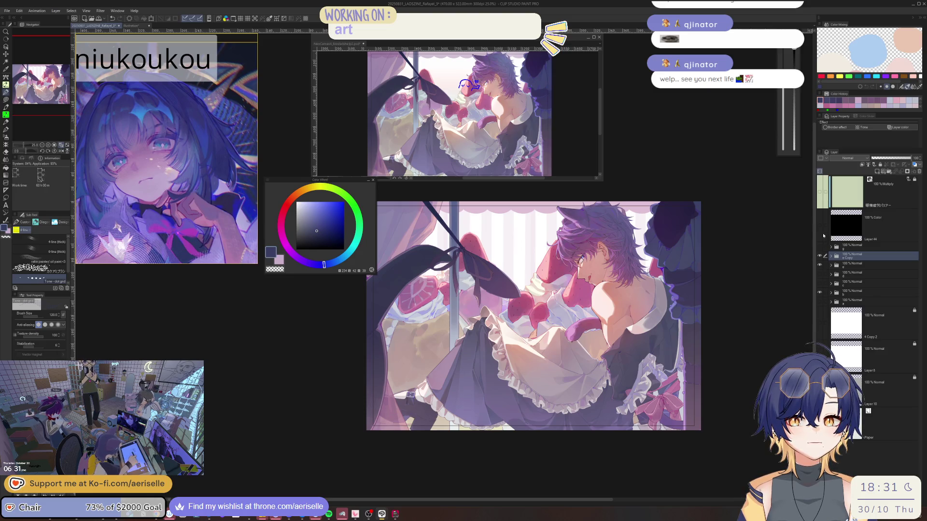
double_click(852, 258)
key(Return)
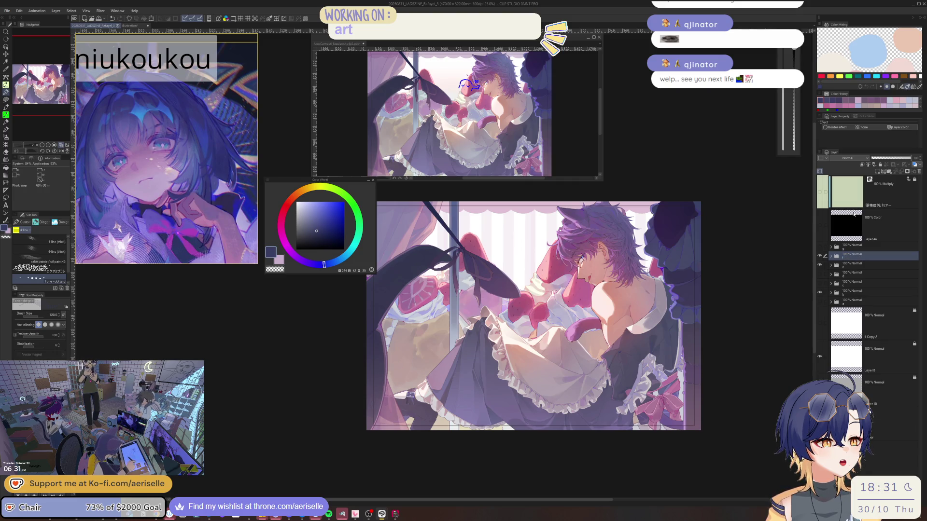
click(831, 258)
scroll(902, 273, down, 3)
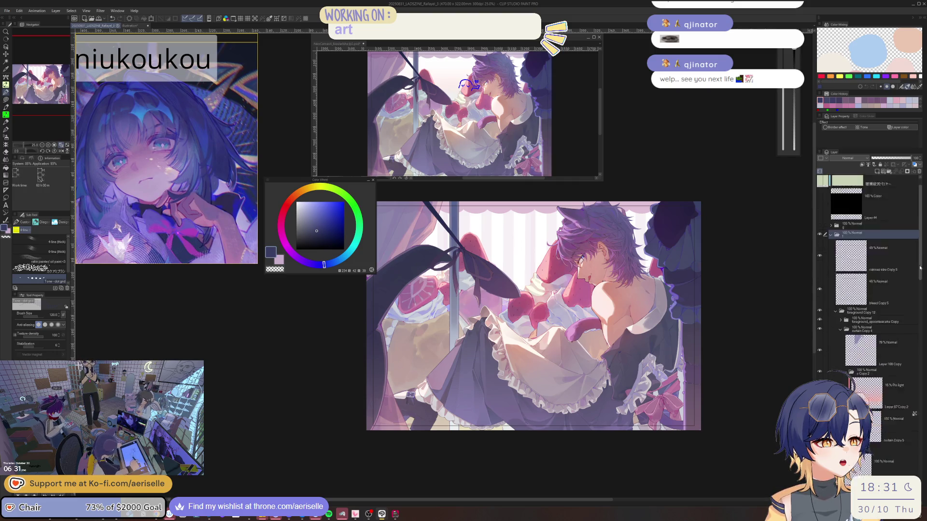
click(841, 237)
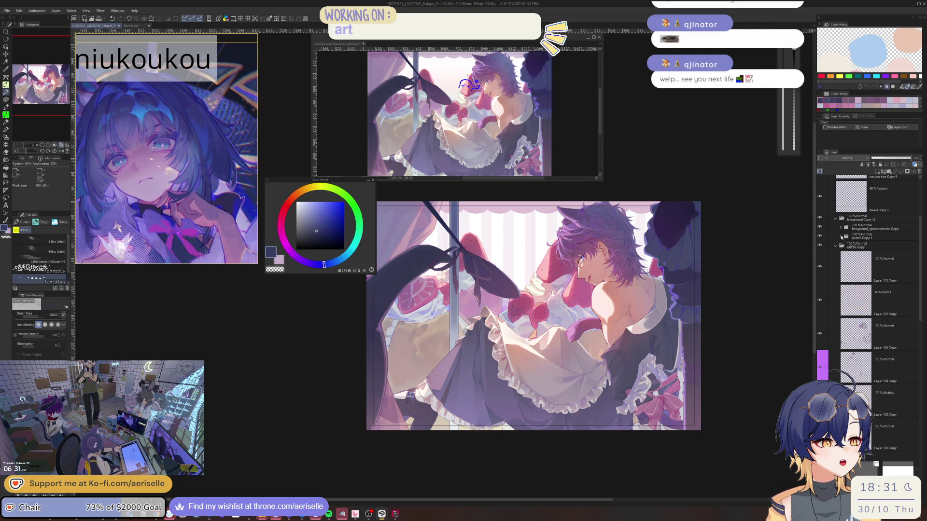
right_click(858, 229)
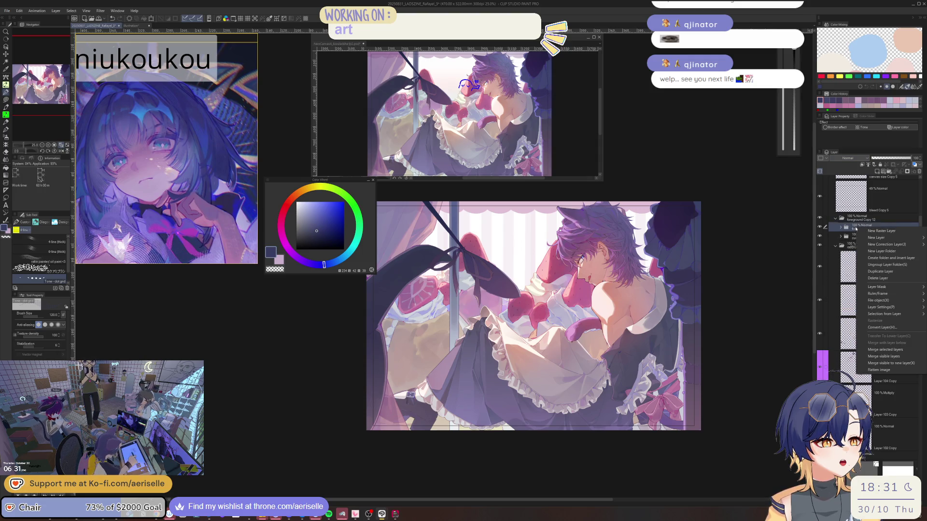
click(881, 350)
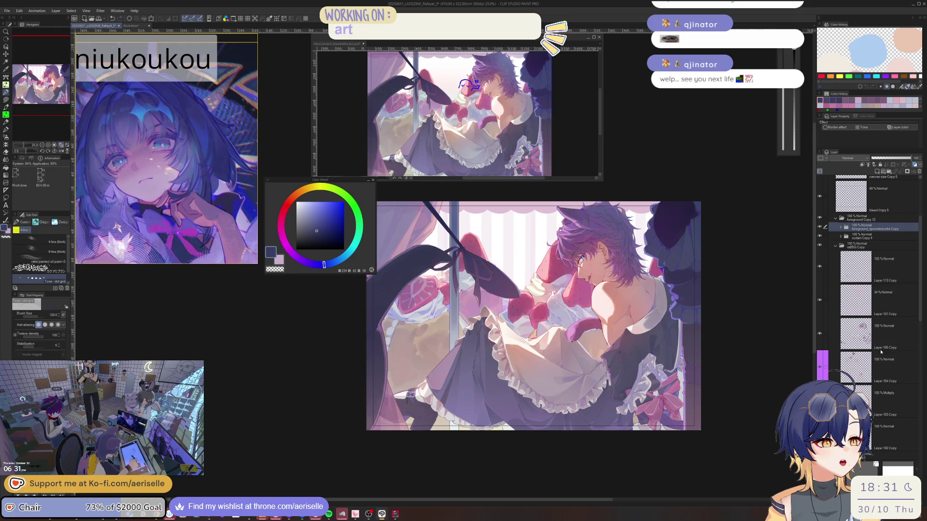
click(854, 263)
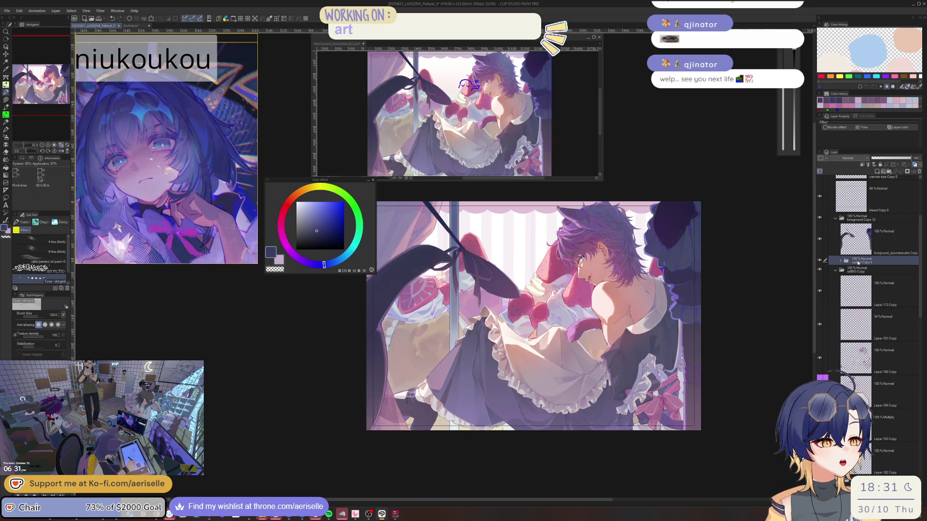
key(shift+alt+e)
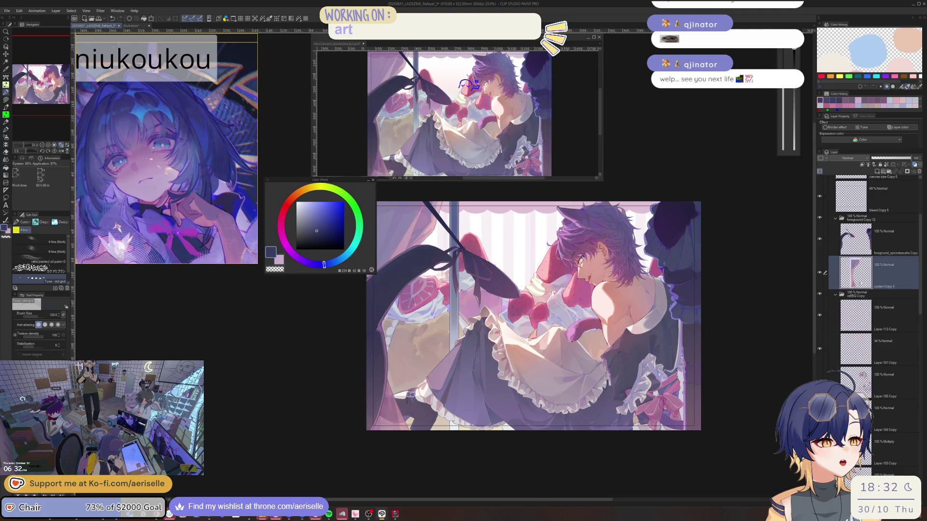
scroll(902, 242, down, 2)
click(895, 224)
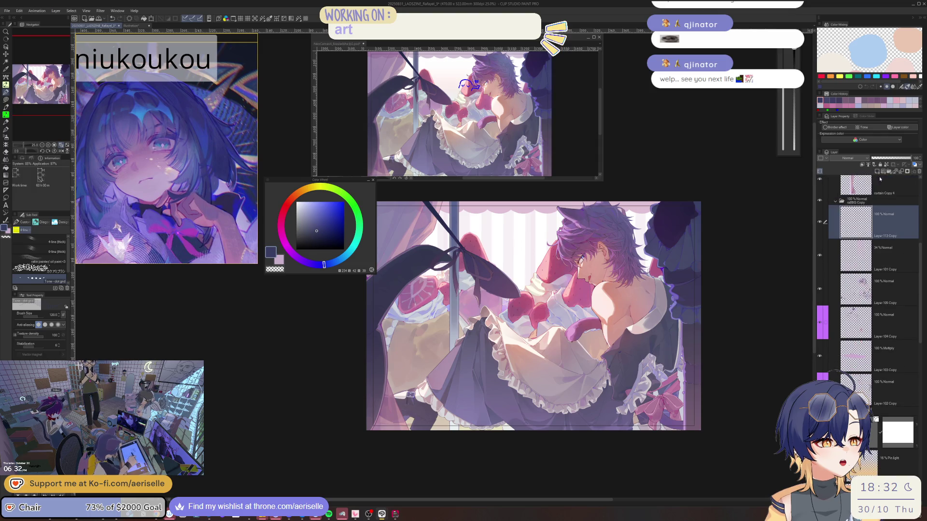
key(ctrl+g)
double_click(870, 211)
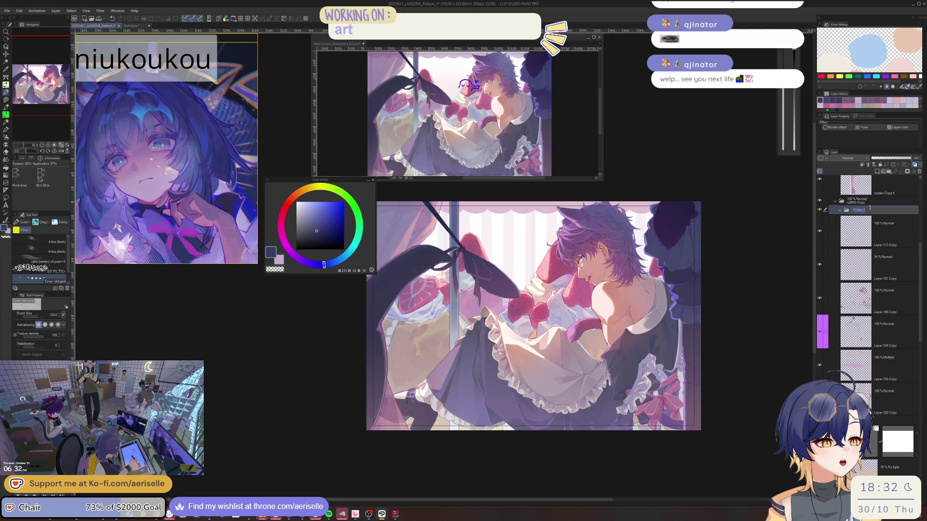
text(raf)
key(Return)
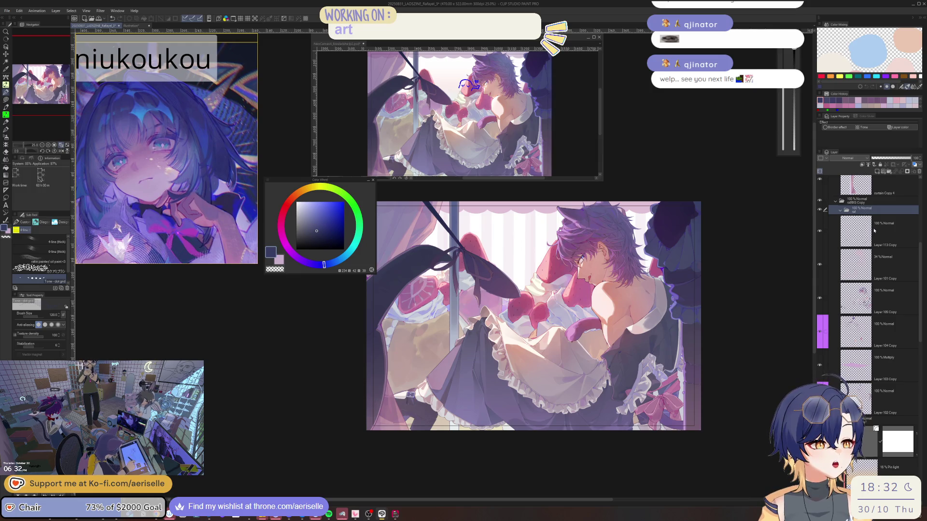
click(874, 231)
drag(825, 265, 825, 420)
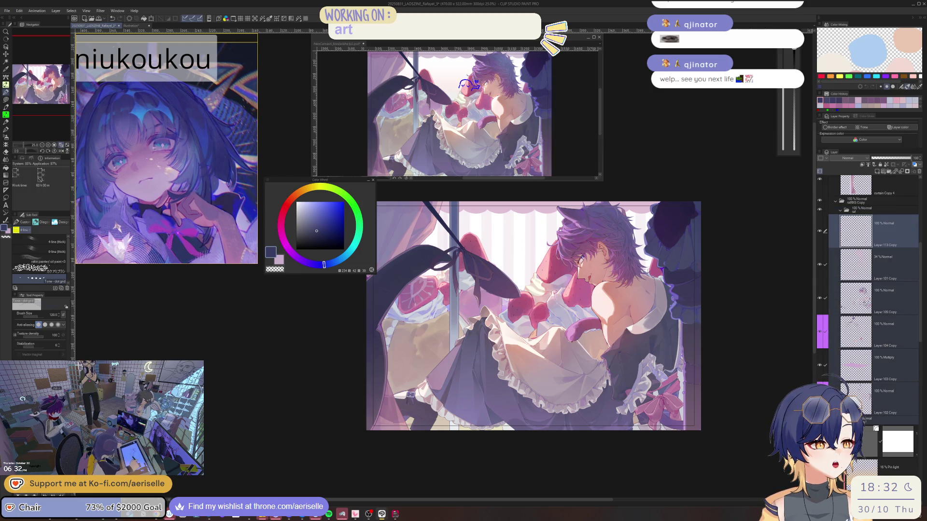
mouse_move(855, 232)
mouse_down()
mouse_move(849, 212)
mouse_move(837, 227)
mouse_up()
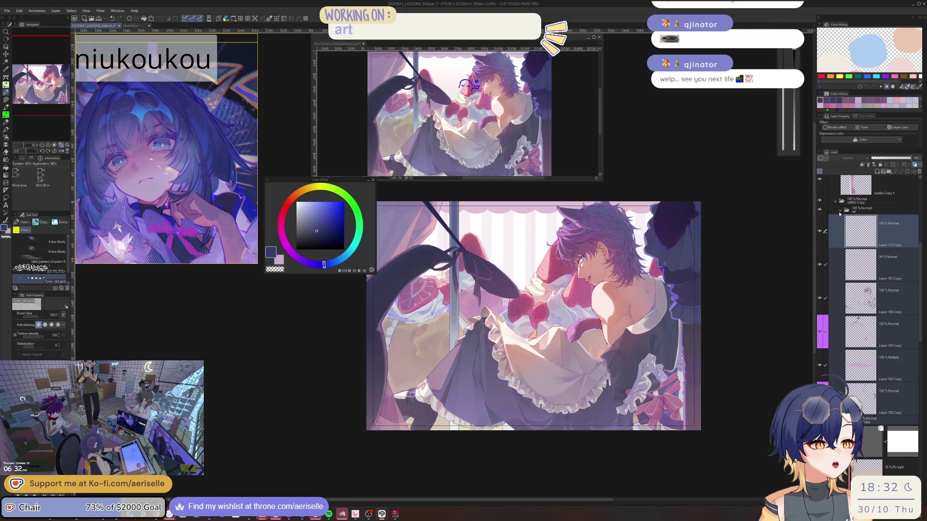
click(840, 211)
click(850, 231)
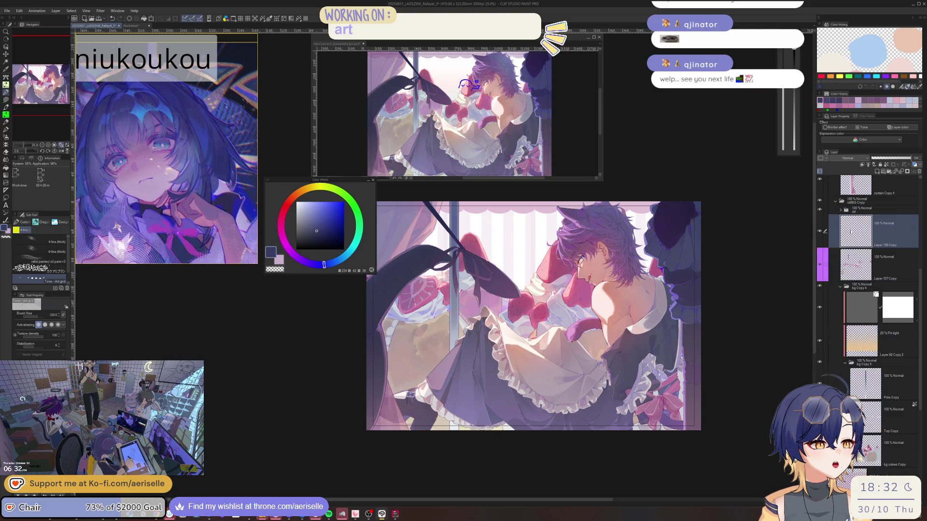
click(820, 210)
click(820, 210)
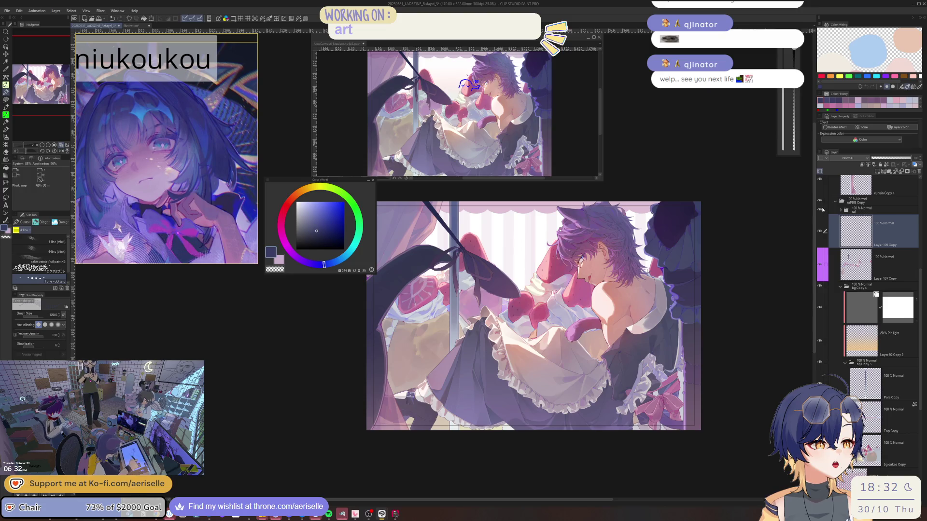
key(ctrl+z)
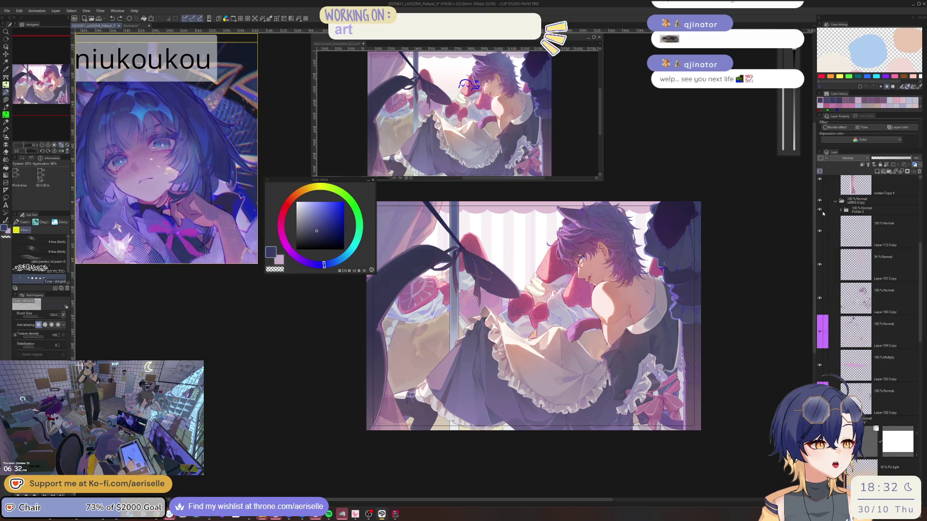
key(ctrl+z)
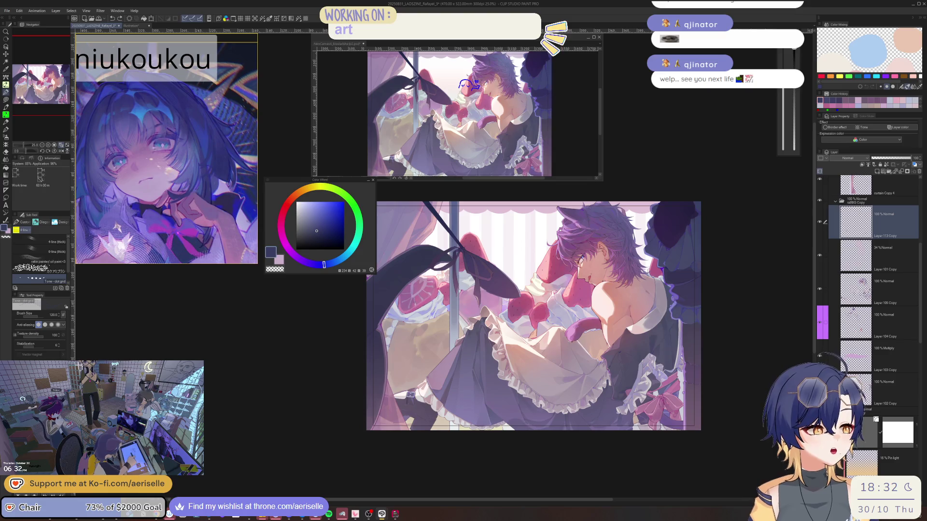
key(ctrl+y)
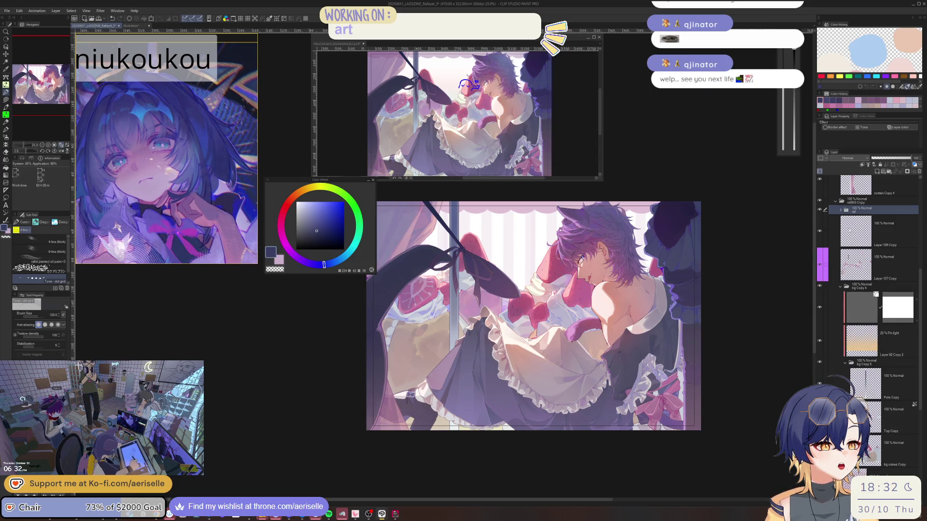
click(843, 231)
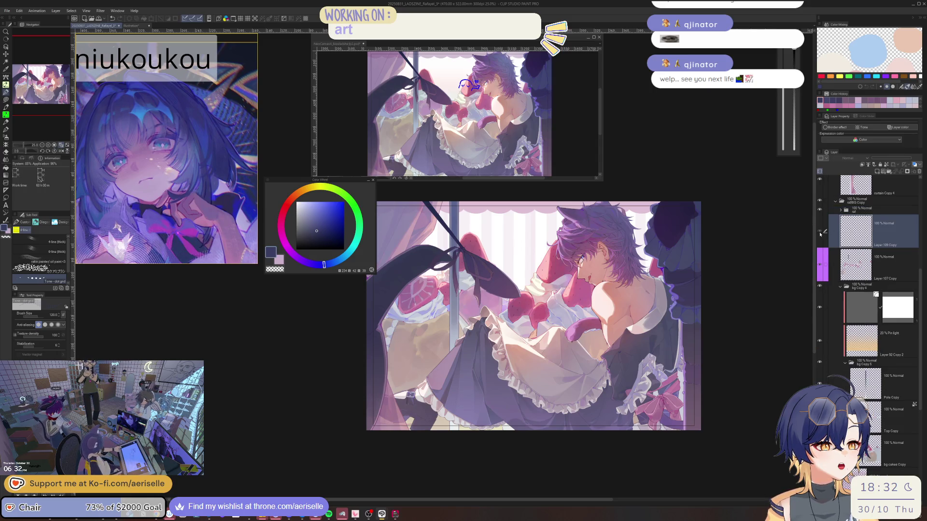
scroll(920, 292, down, 2)
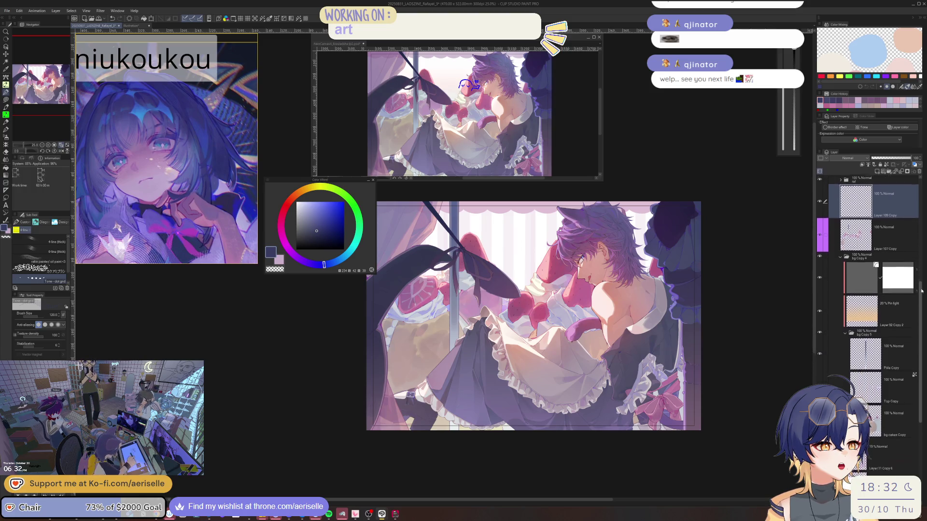
click(894, 304)
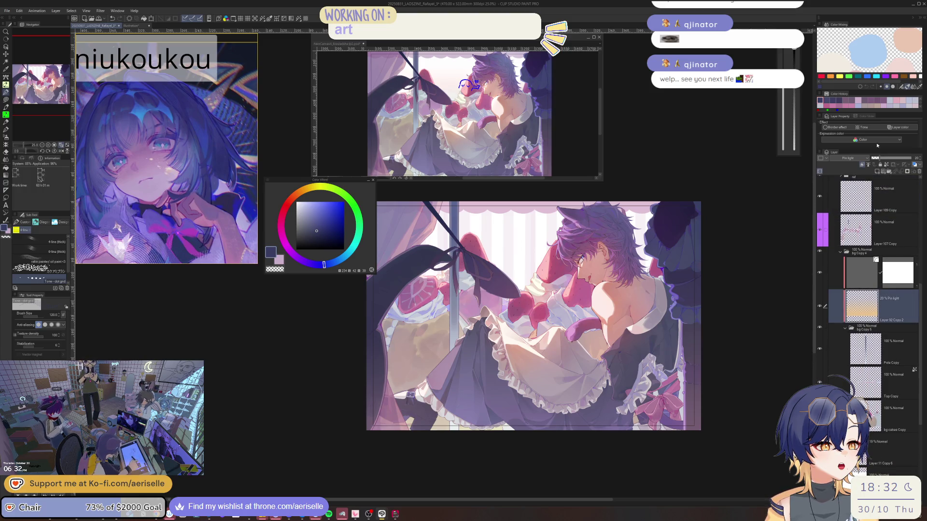
click(858, 227)
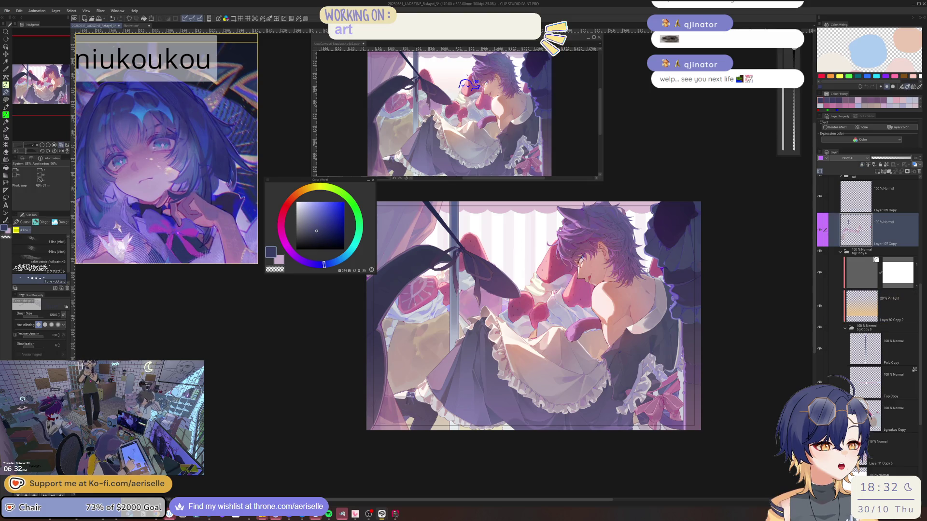
drag(866, 382, 872, 440)
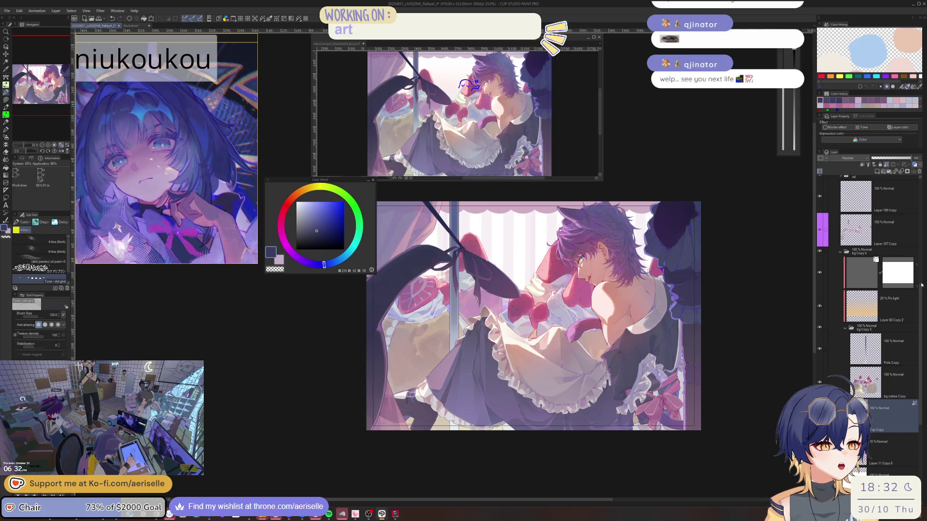
scroll(923, 294, up, 2)
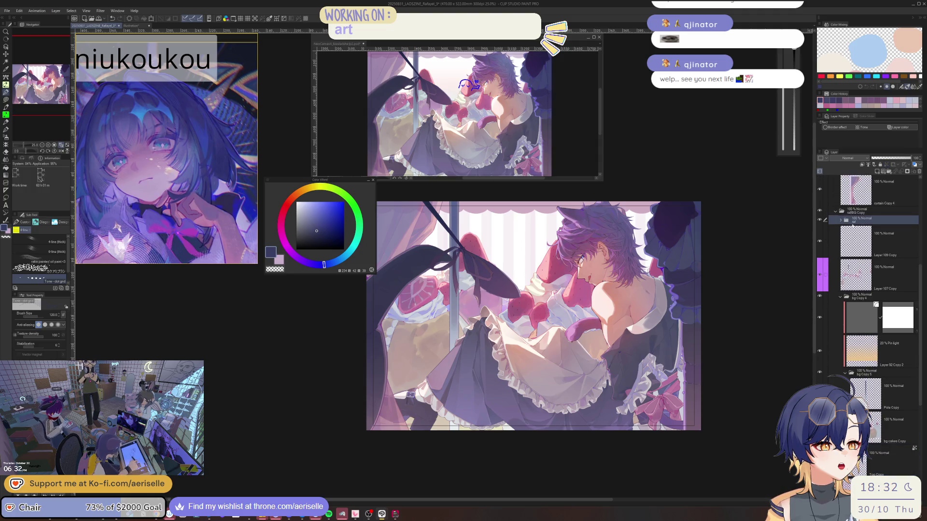
click(889, 172)
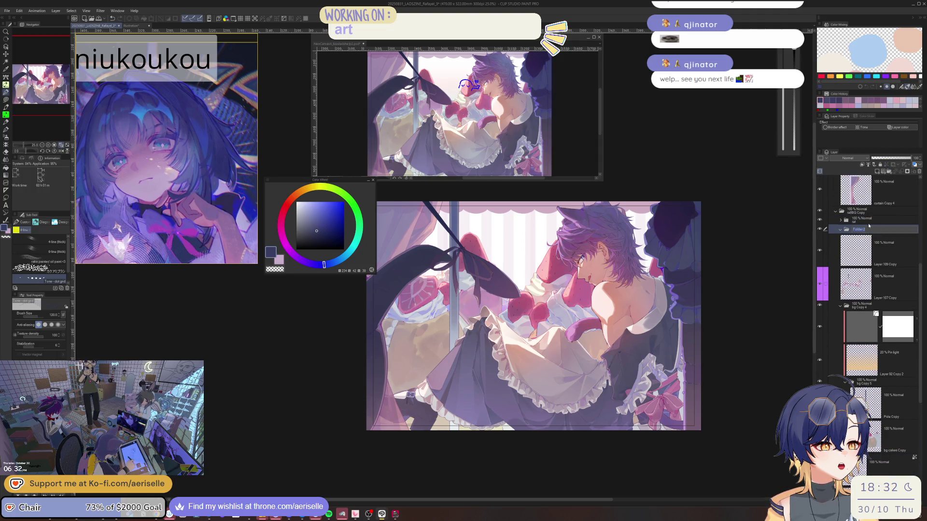
text(bg)
key(Return)
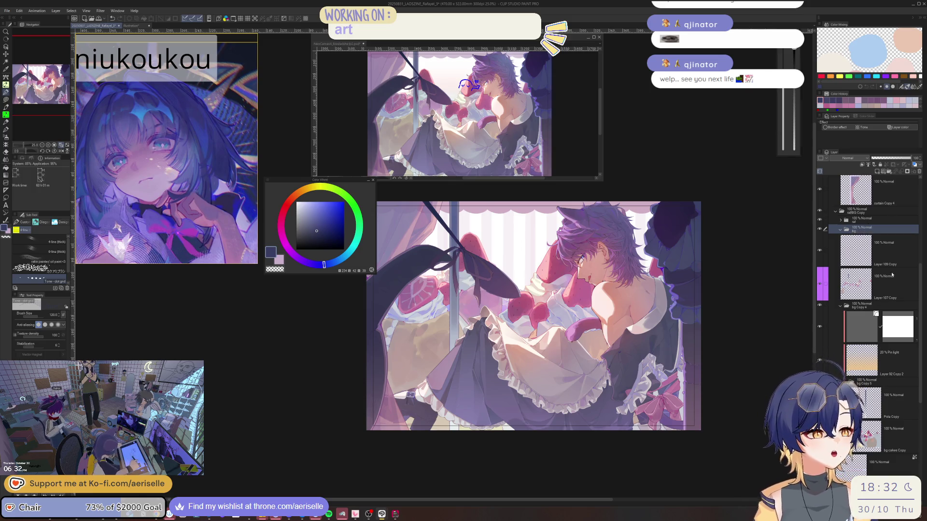
click(888, 251)
shift+click(888, 305)
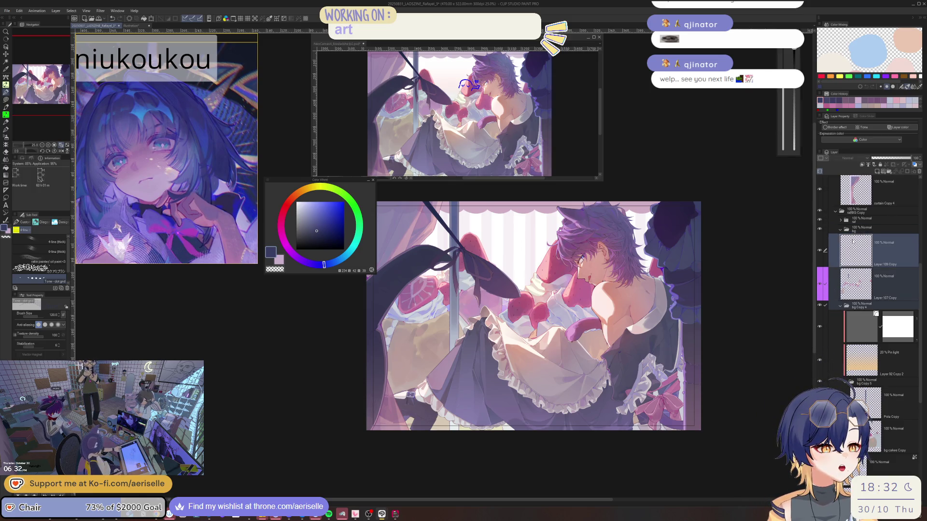
drag(852, 241, 848, 232)
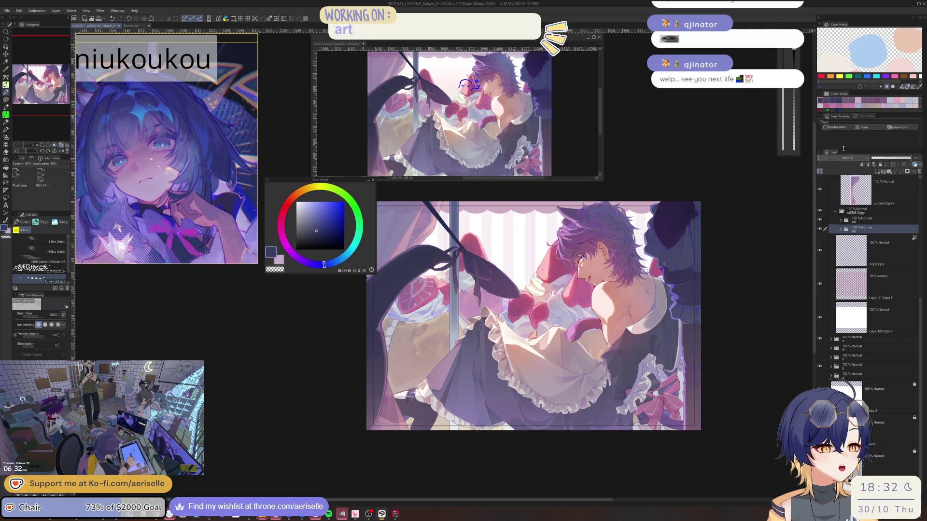
scroll(886, 205, up, 7)
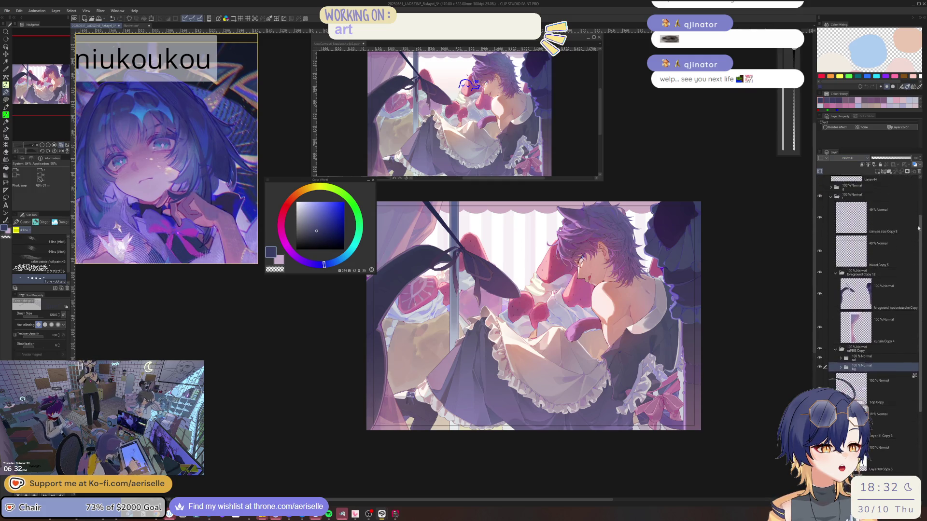
scroll(892, 258, down, 4)
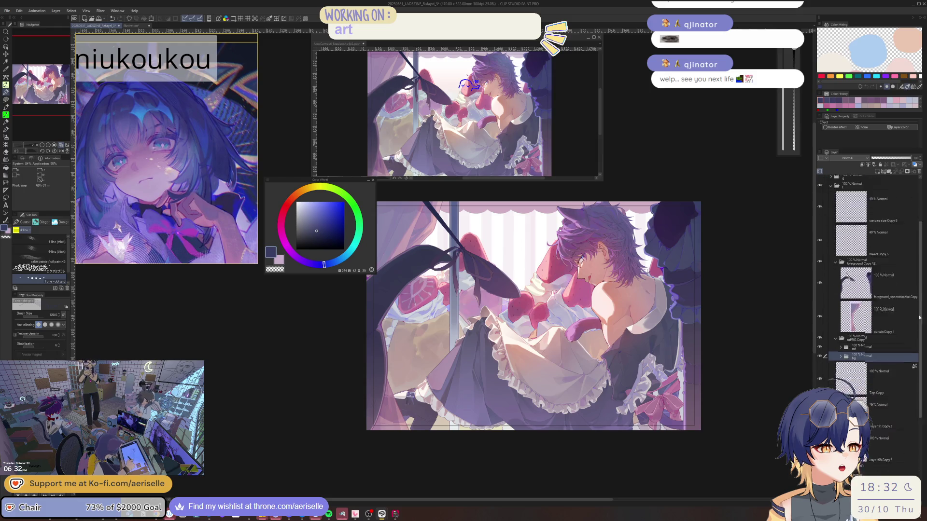
click(888, 362)
click(919, 171)
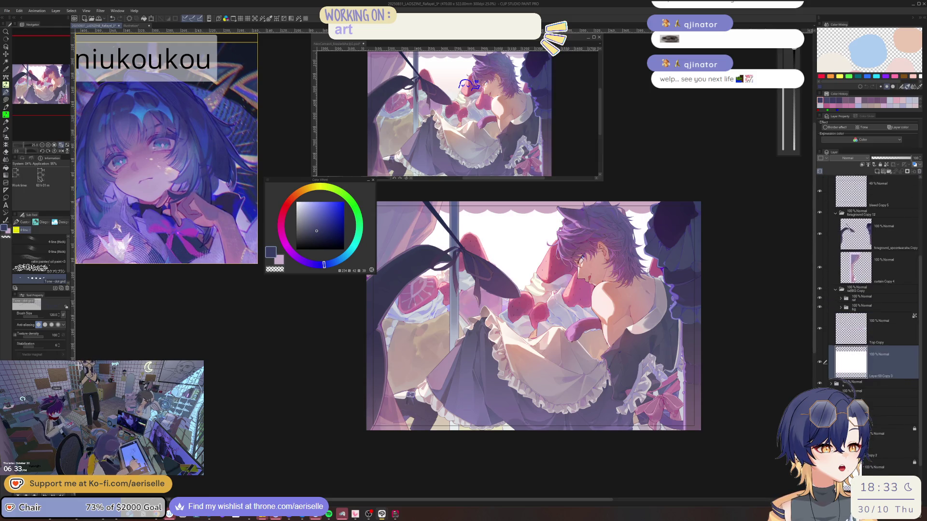
click(888, 234)
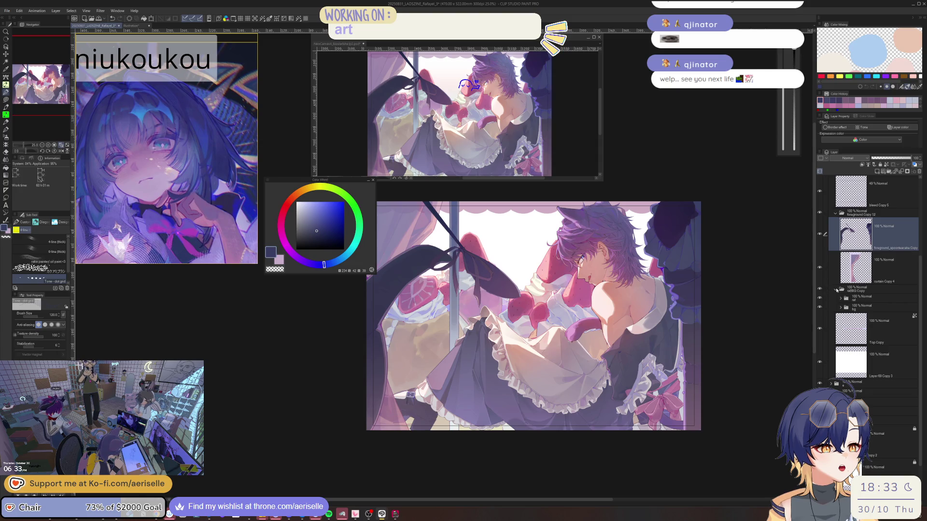
click(855, 300)
right_click(865, 298)
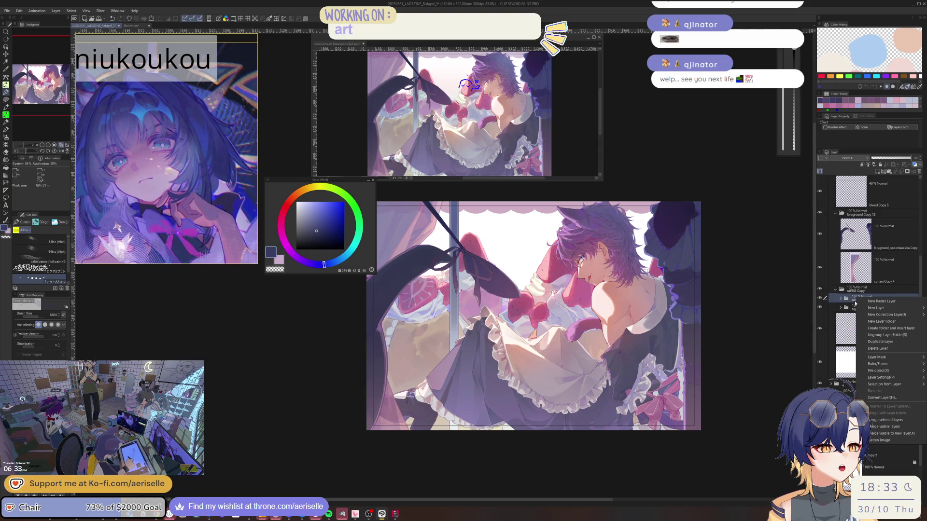
click(891, 428)
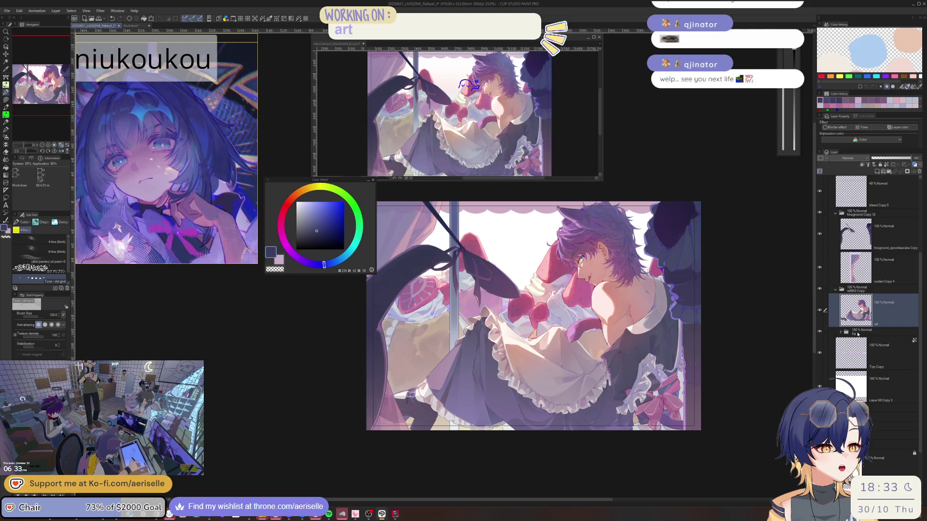
click(857, 333)
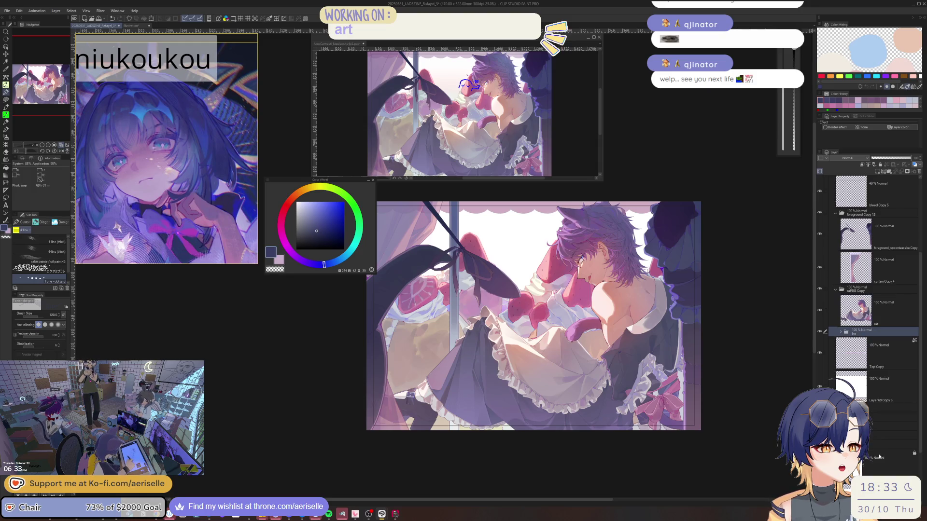
click(858, 290)
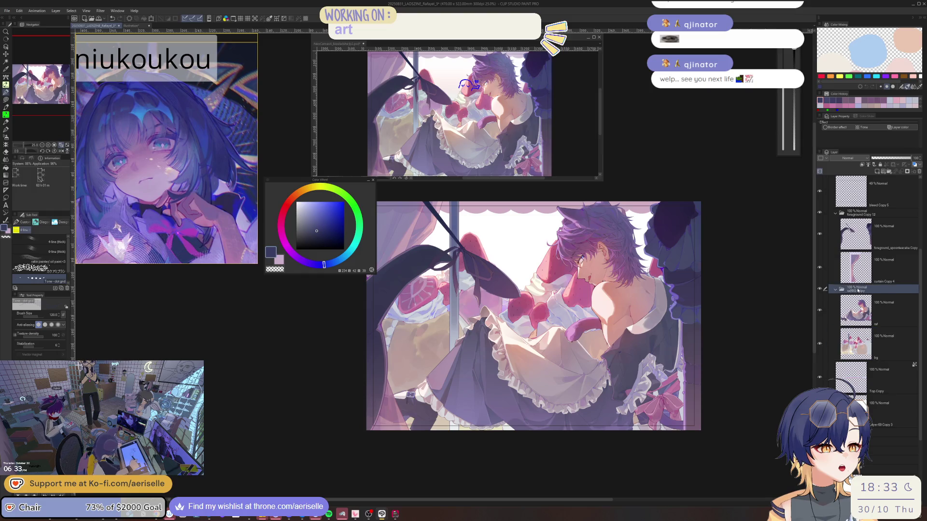
click(838, 317)
click(825, 269)
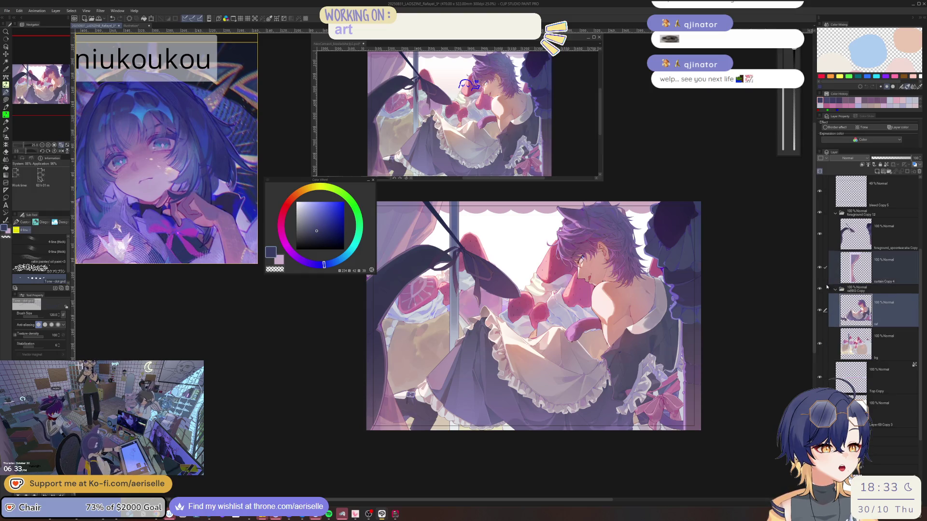
click(825, 343)
click(826, 238)
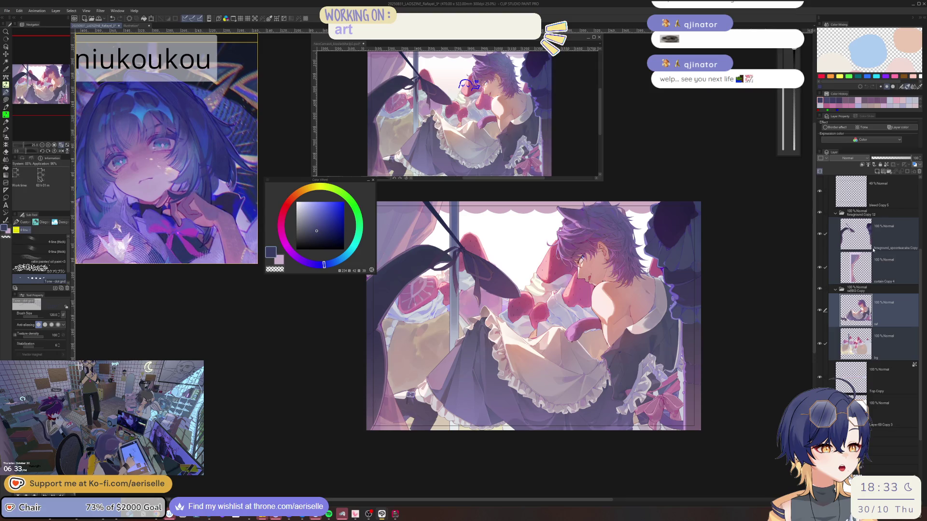
right_click(864, 243)
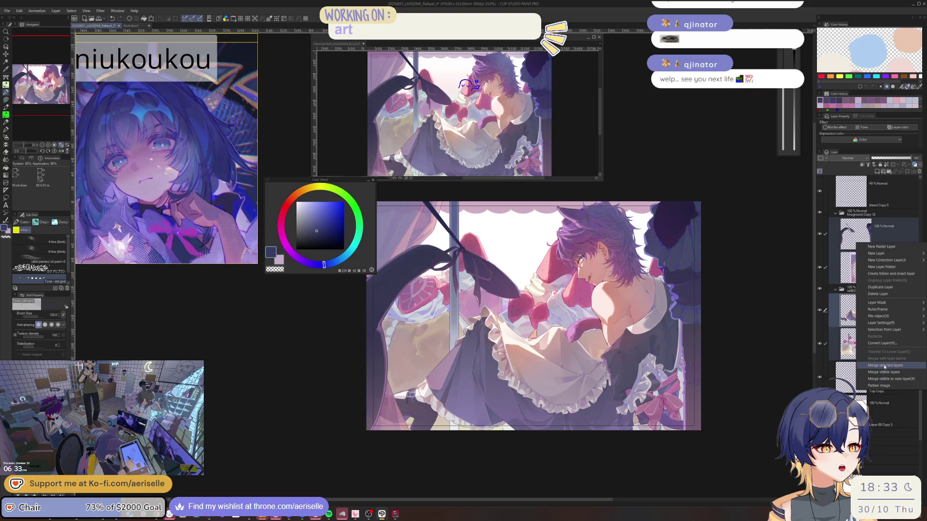
click(884, 368)
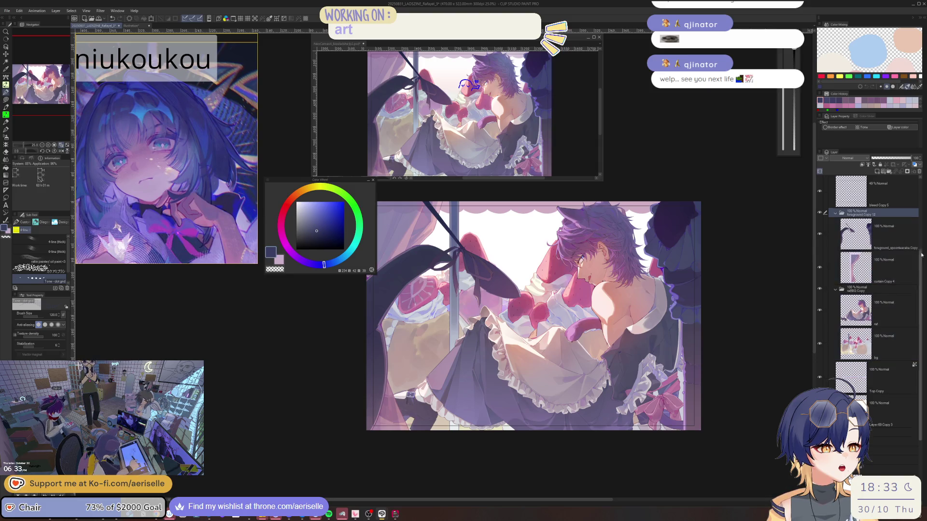
scroll(919, 266, up, 3)
click(891, 222)
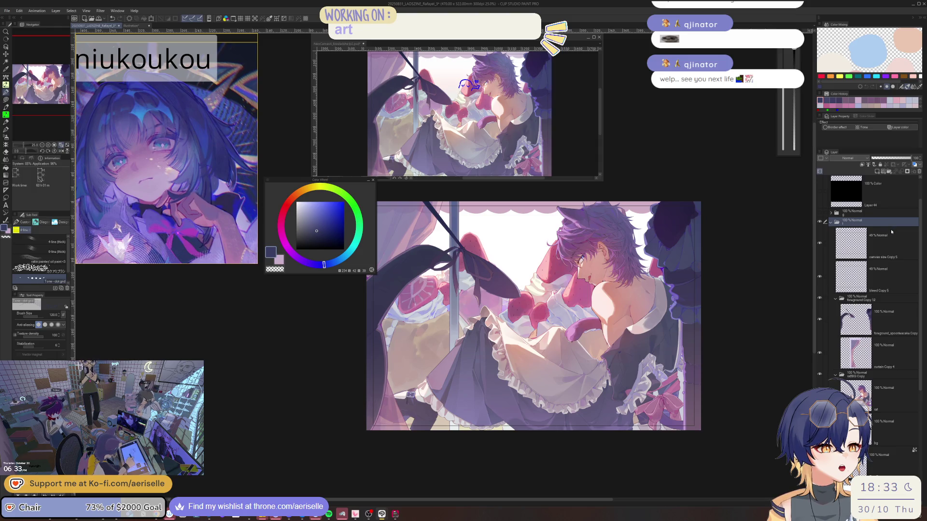
- Duplicate the selected layer folder with copy and paste, then save the file
key(ctrl+c)
key(ctrl+v)
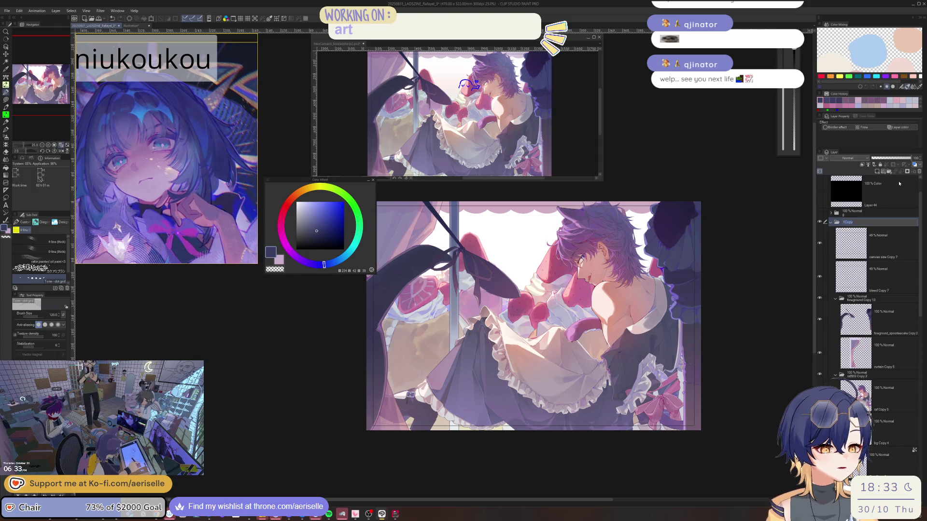
key(Return)
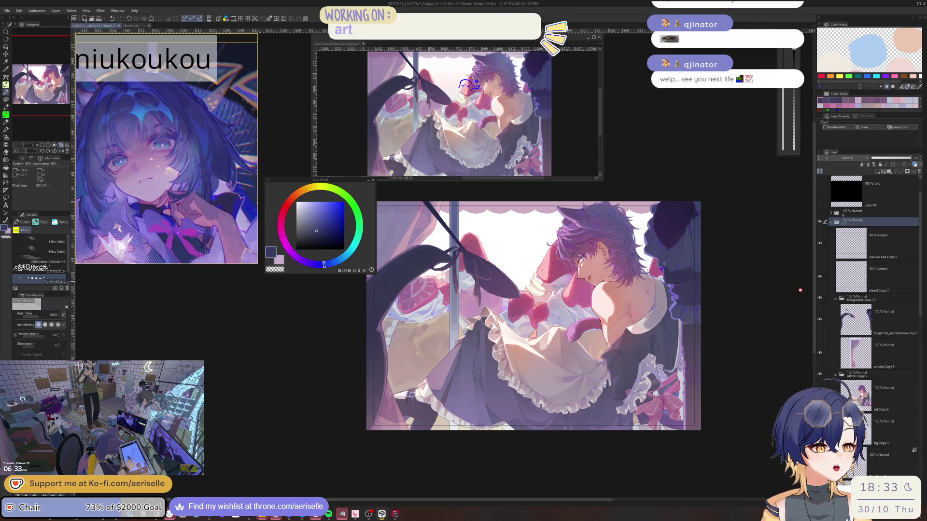
click(830, 223)
click(829, 231)
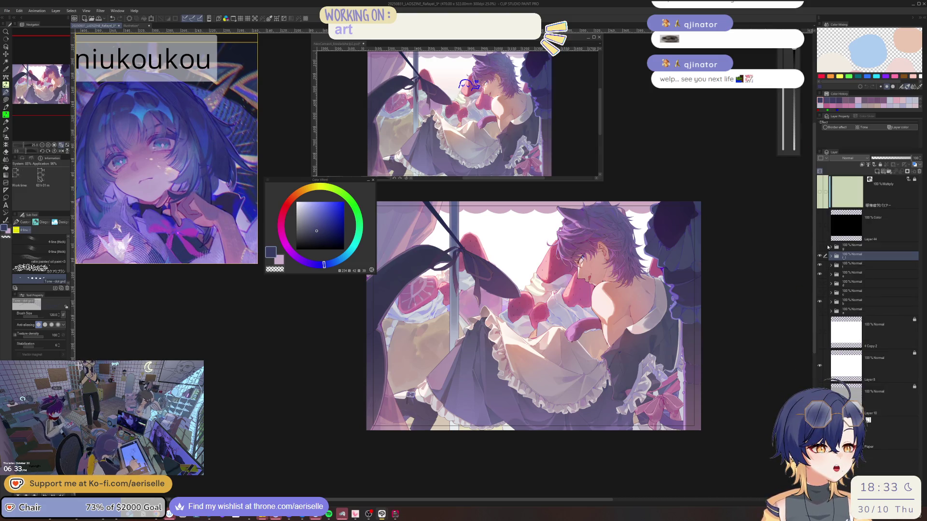
key(ctrl+s)
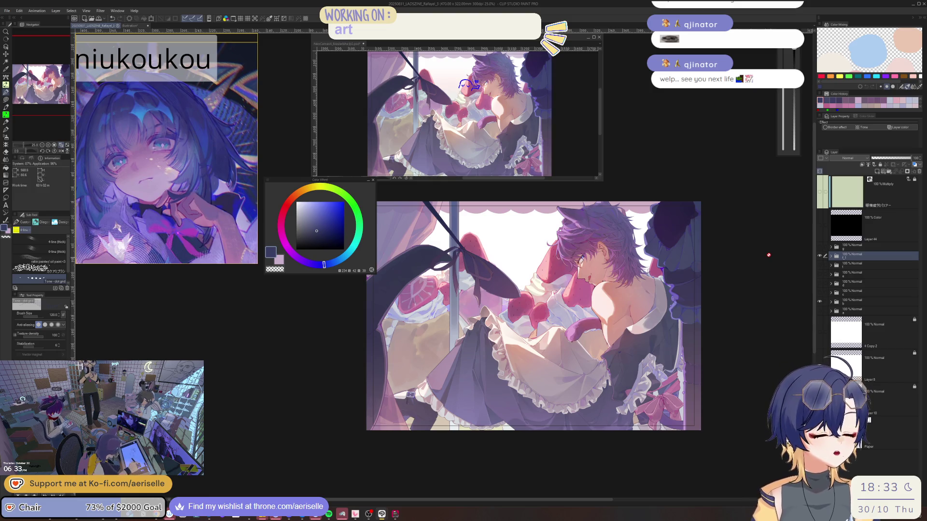
- Toggle the face layers and the folder above on and off to compare
click(819, 253)
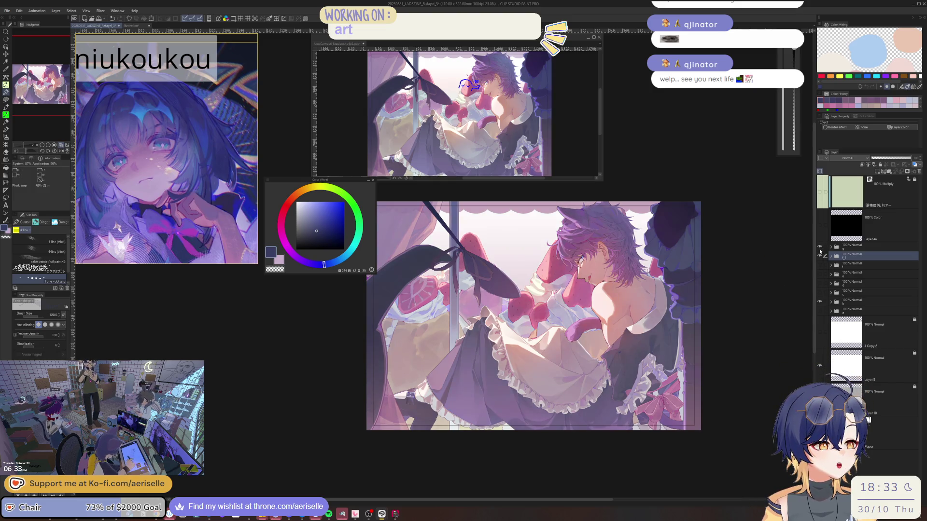
click(820, 253)
click(819, 249)
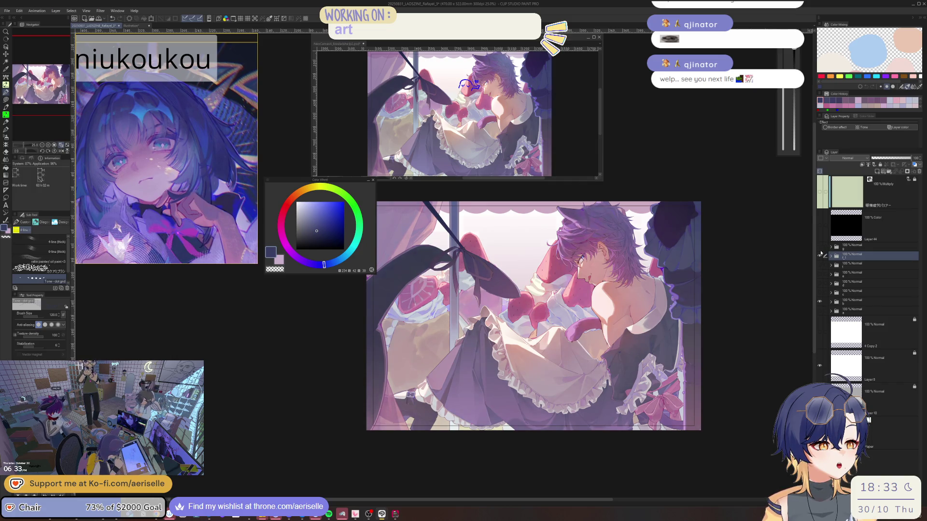
click(820, 251)
- Merge foreground_spoonteacake Copy 2, raf Copy 5 and bg Copy 4 in folder f_1 into one layer
click(830, 257)
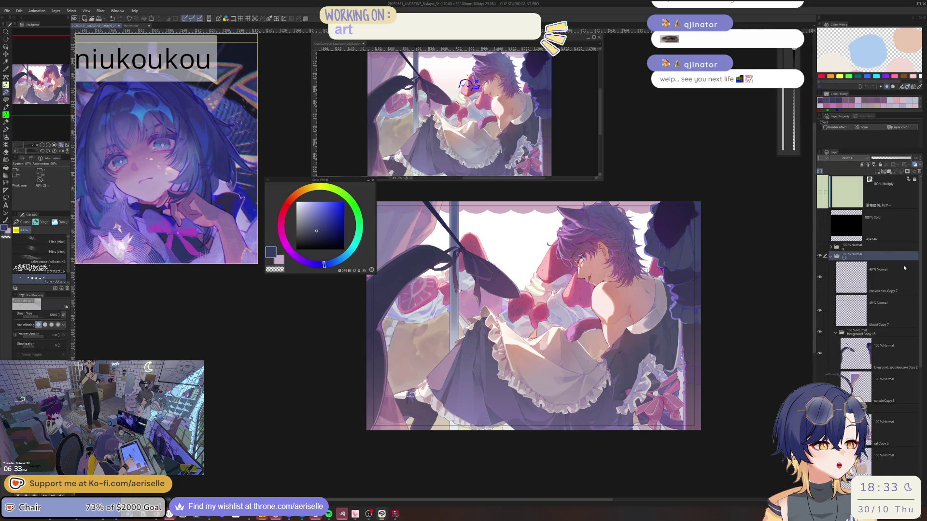
scroll(869, 289, down, 5)
click(856, 239)
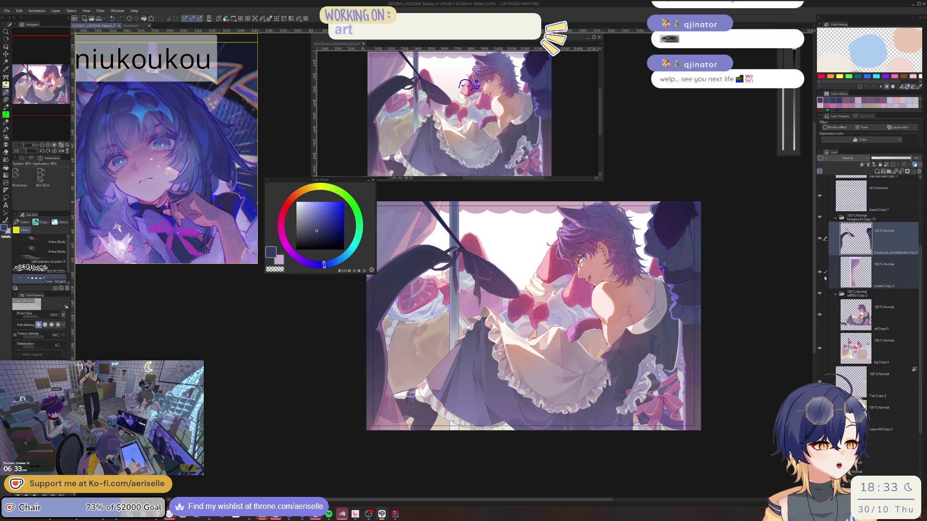
click(825, 315)
click(825, 348)
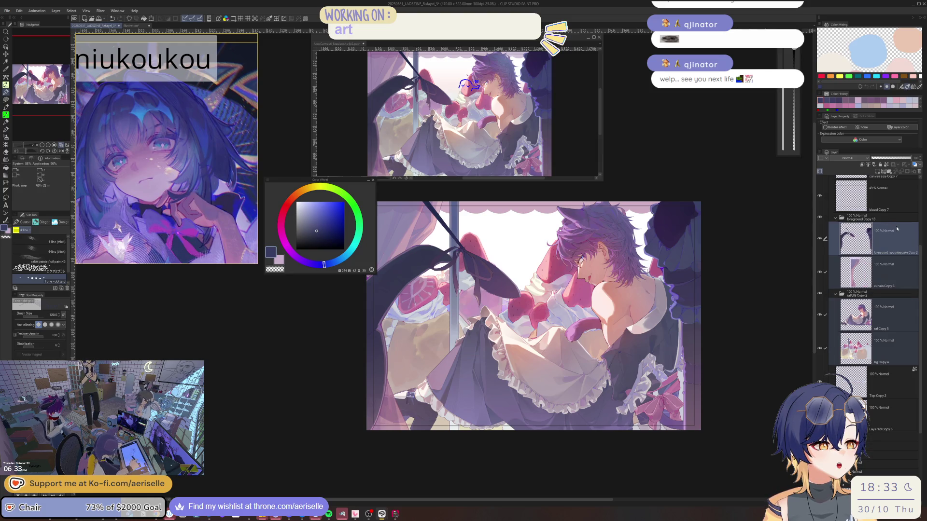
key(shift+alt+e)
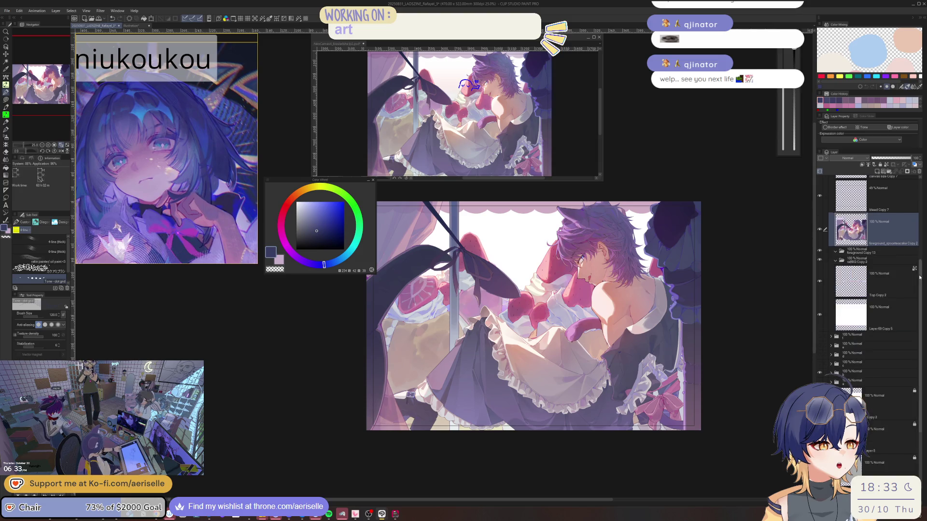
- Collapse the merged folder and expand folder g to show its layers
scroll(841, 252, up, 3)
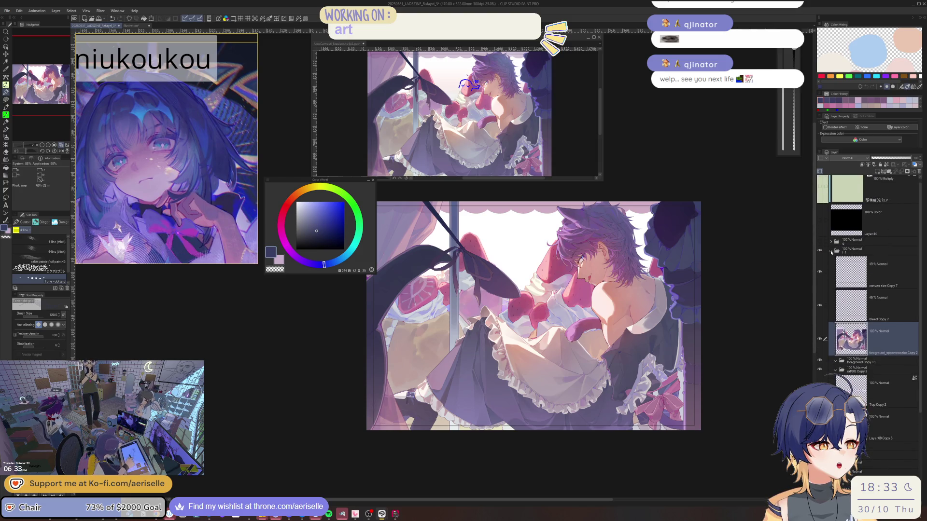
click(830, 251)
click(820, 247)
click(820, 247)
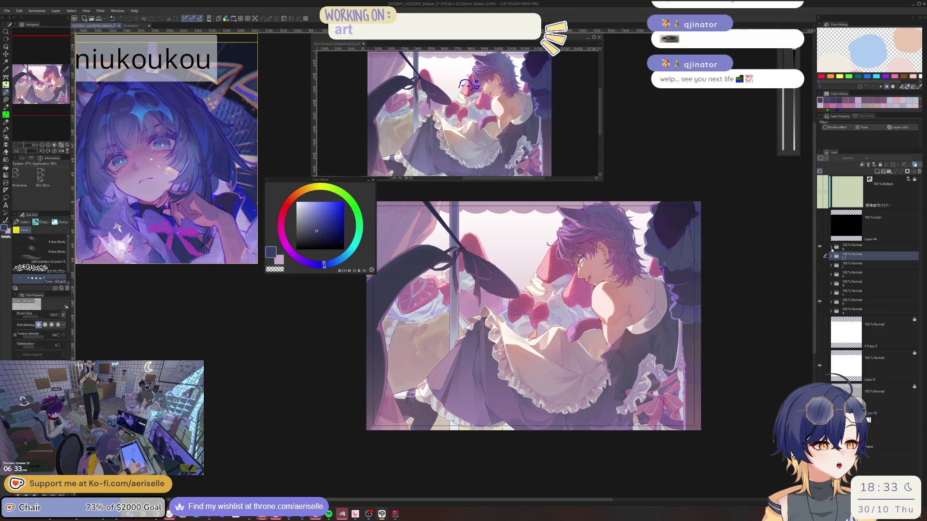
click(831, 248)
scroll(896, 315, down, 6)
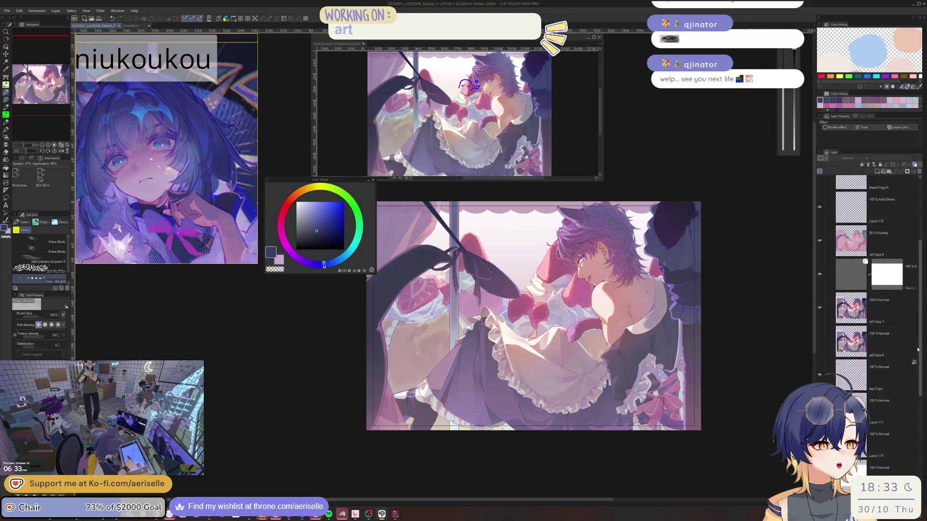
- Delete the raf Copy 6 and raf Copy 7 layers and paste another merged-layer copy
click(876, 320)
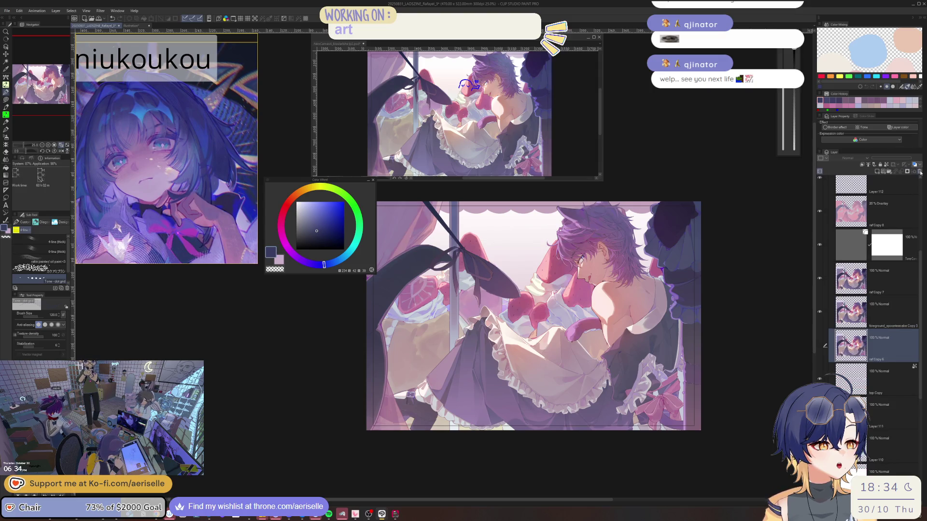
click(919, 172)
click(882, 293)
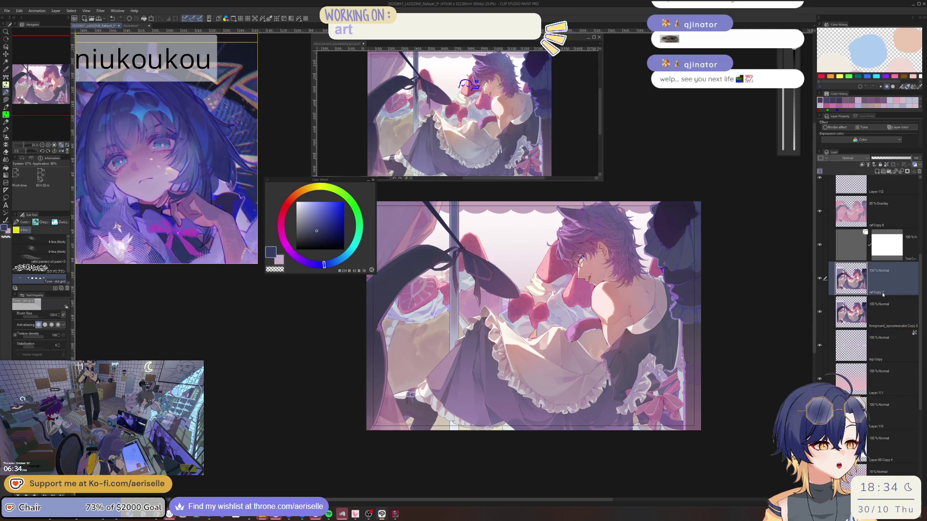
key(ctrl+v)
click(880, 323)
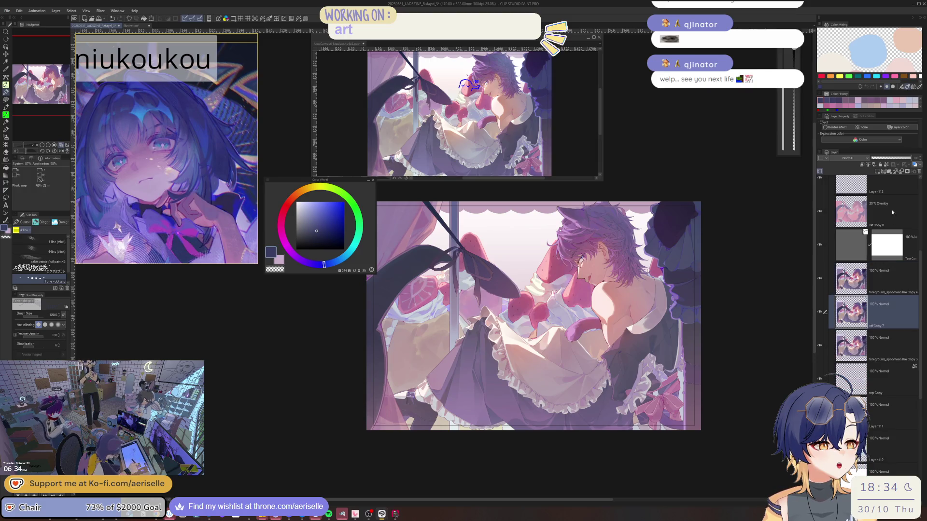
click(917, 173)
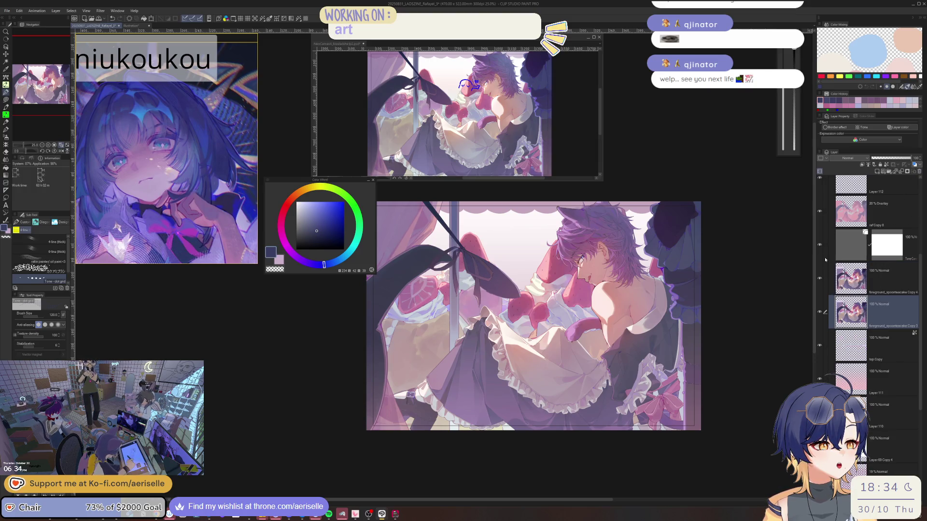
- Delete the 20% Overlay raf Copy 8 layer, duplicate the merged layer, and start a Gradient Map
click(847, 217)
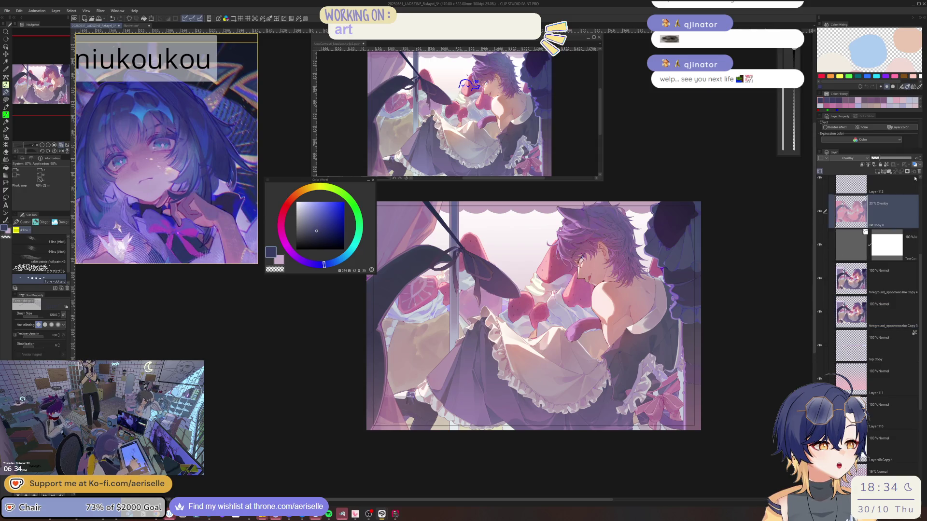
click(918, 171)
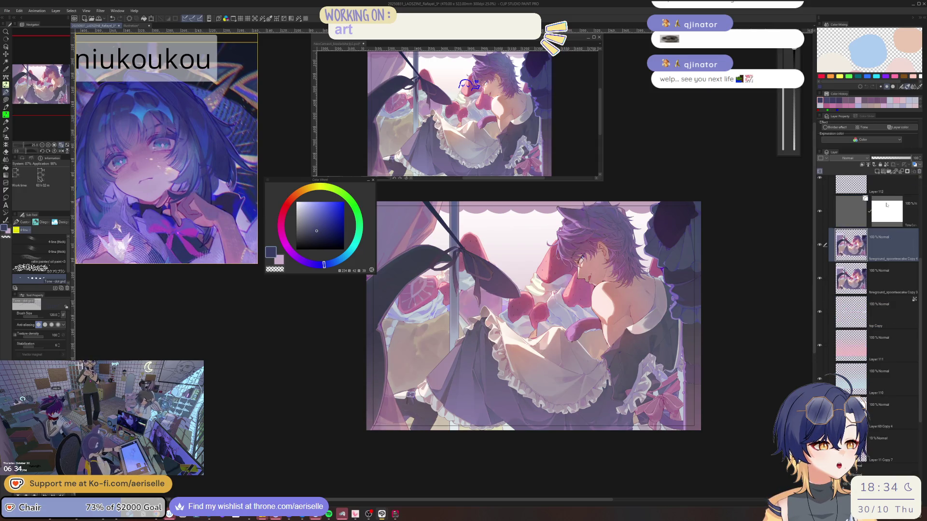
key(ctrl+j)
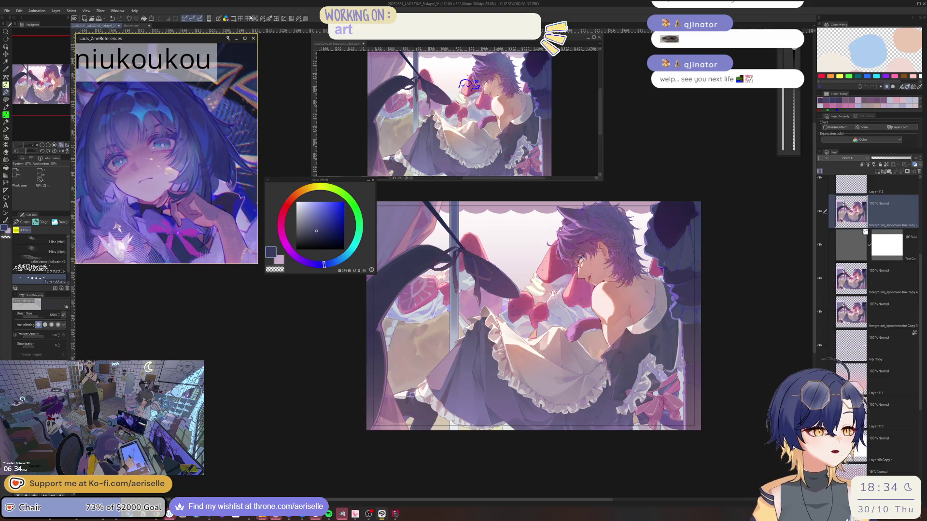
click(292, 19)
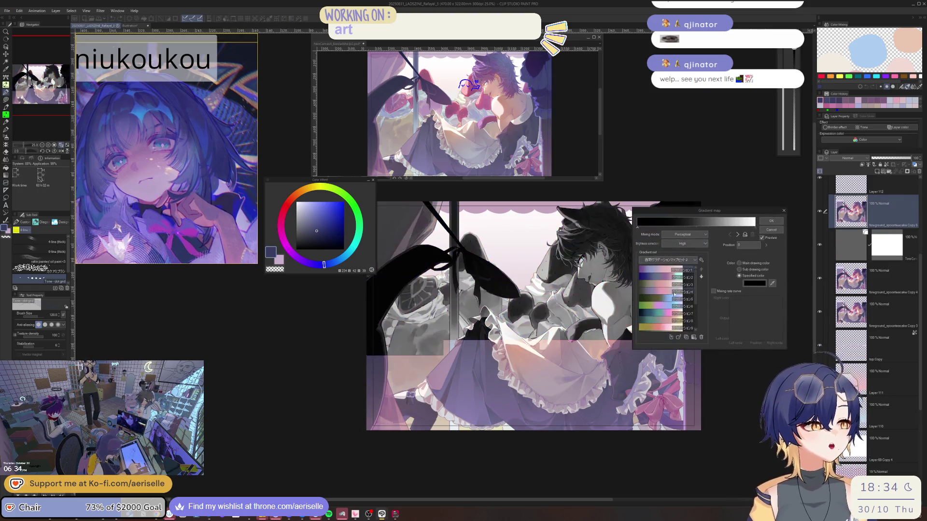
- Choose the pink and grey gradient set and try Perceptual and Linear mixing, settling on Standard
click(664, 311)
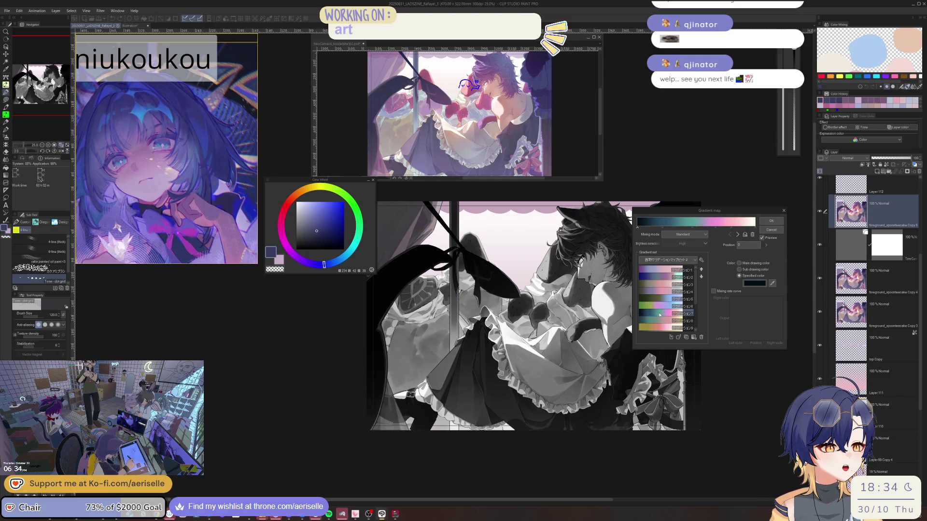
click(663, 305)
click(665, 292)
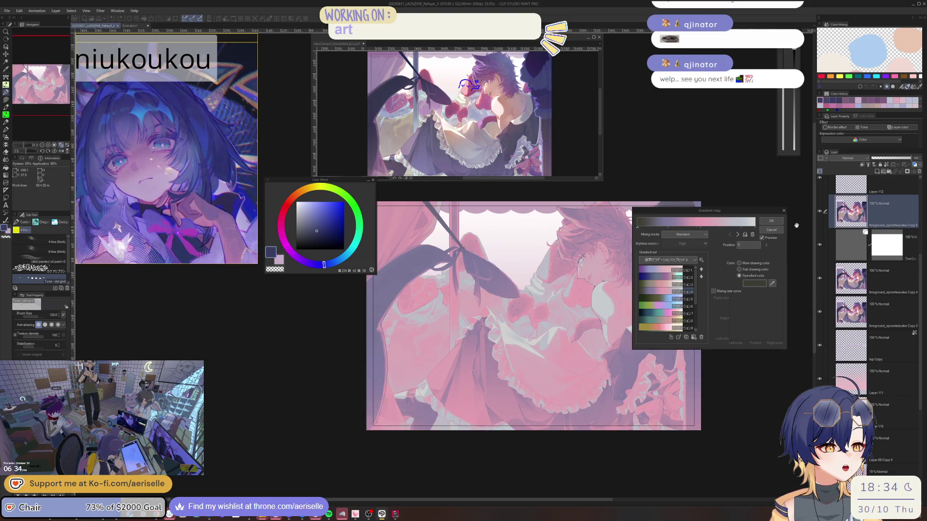
click(688, 235)
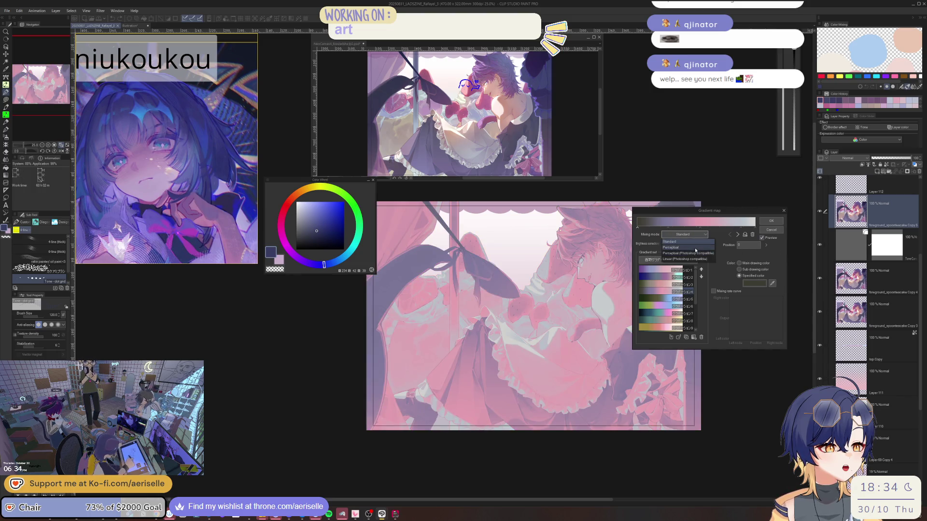
click(695, 247)
click(693, 236)
click(695, 253)
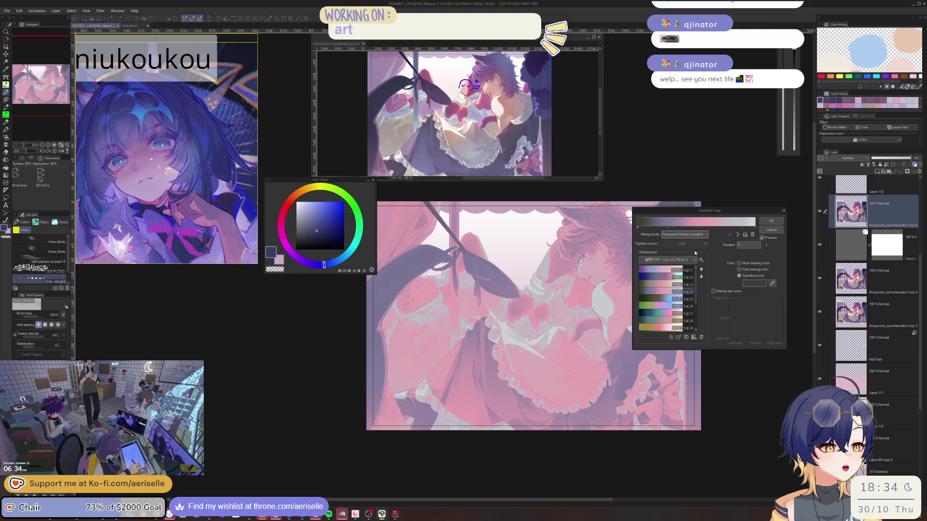
click(694, 237)
click(695, 259)
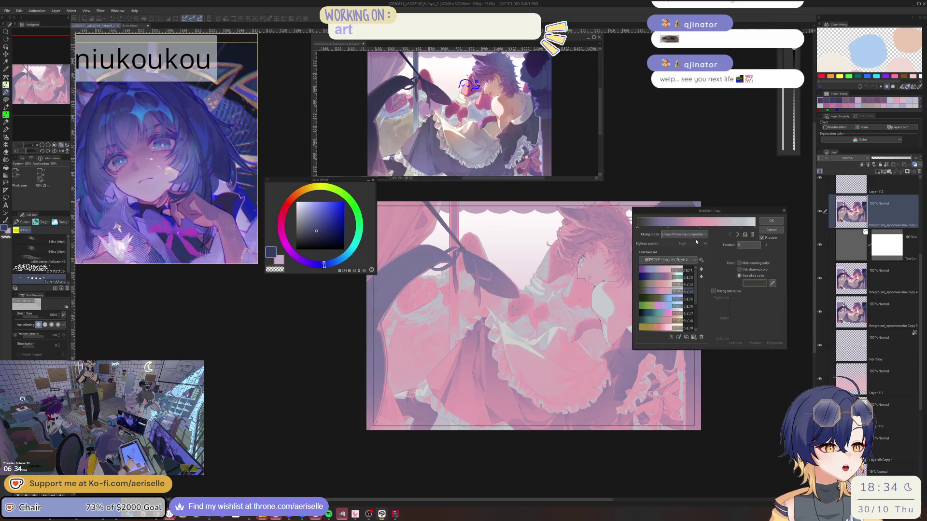
click(697, 236)
click(696, 242)
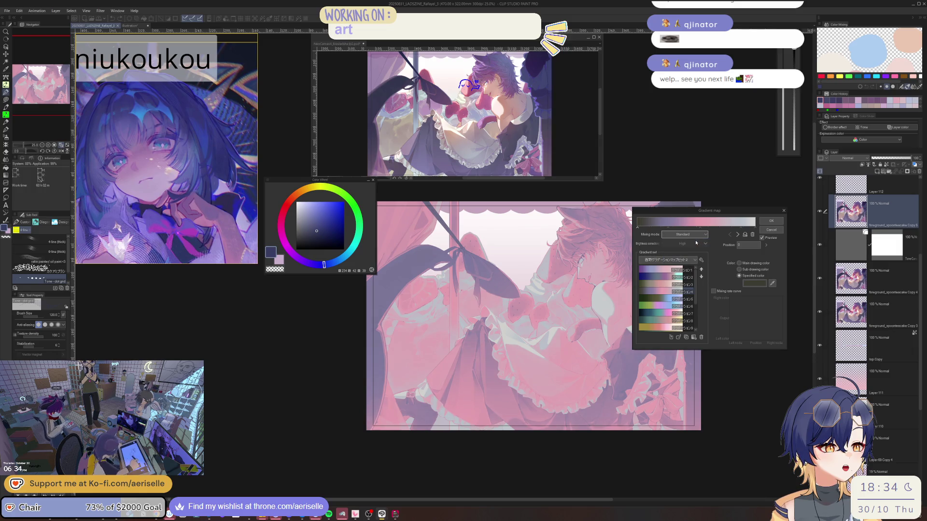
- Preview the blue-red-yellow, purple-olive, red-pink-blue, pink-olive and purple-cyan gradient presets
mouse_move(716, 212)
mouse_down()
mouse_move(722, 79)
mouse_move(705, 62)
mouse_up()
click(683, 128)
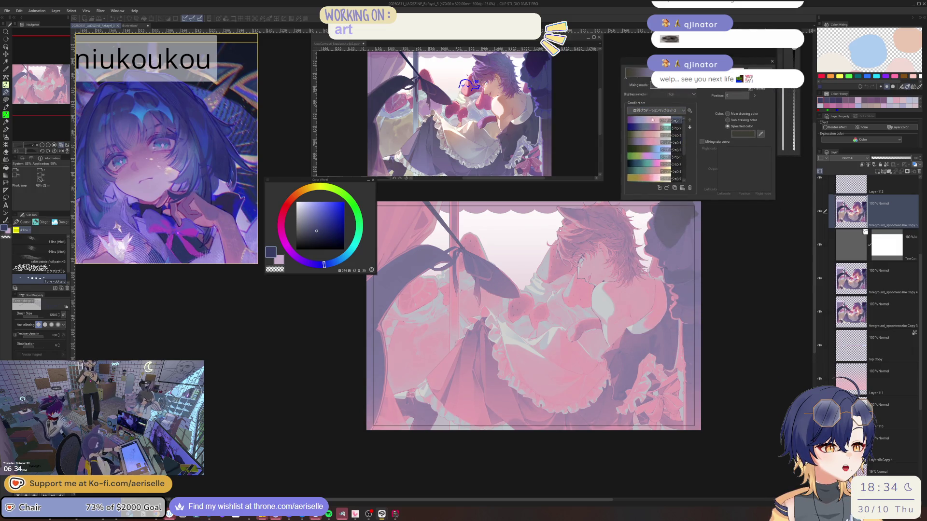
scroll(683, 128, down, 3)
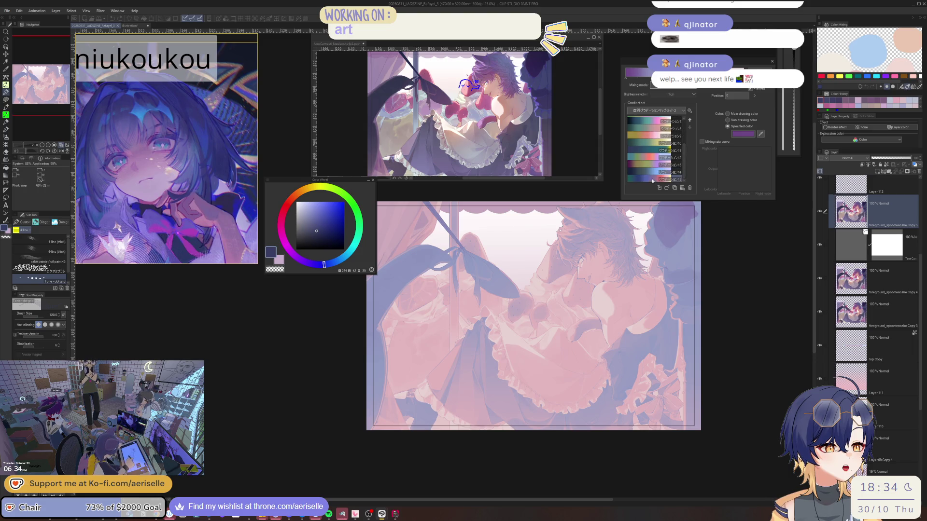
click(651, 165)
click(650, 157)
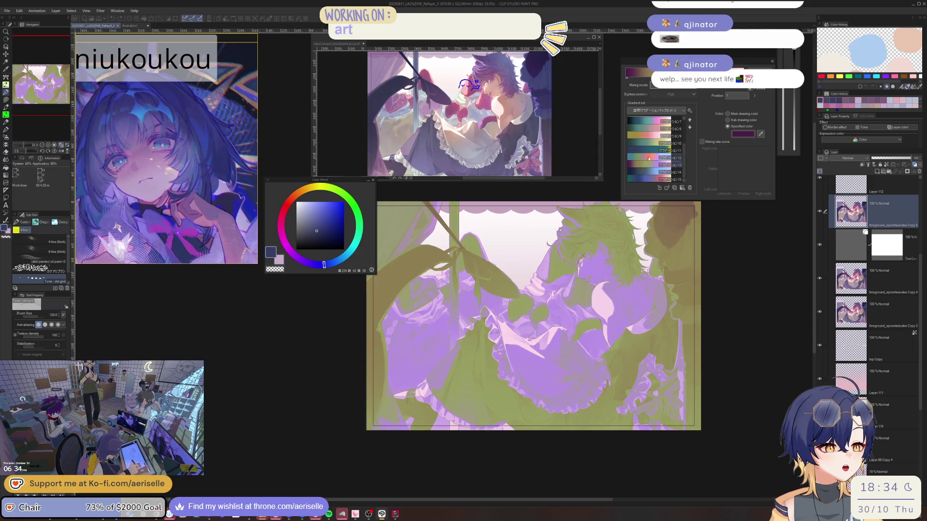
click(645, 153)
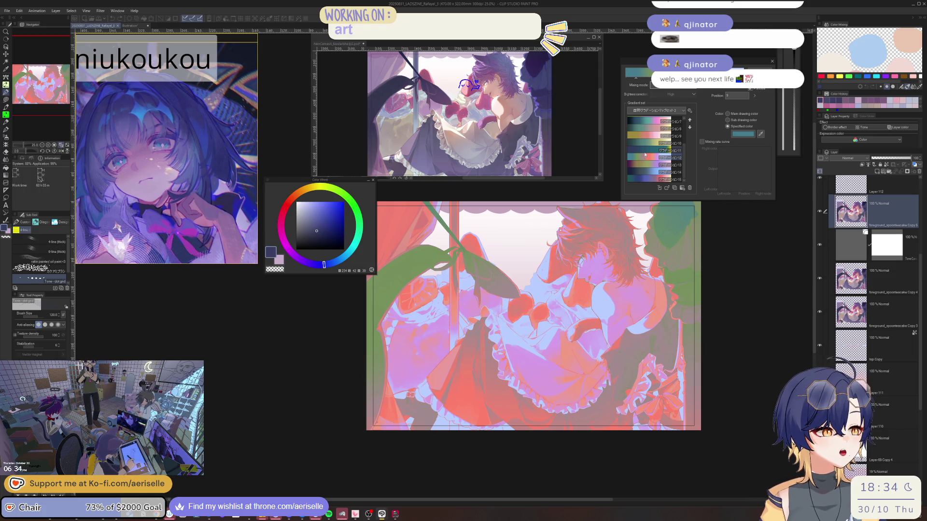
click(647, 136)
scroll(683, 128, up, 3)
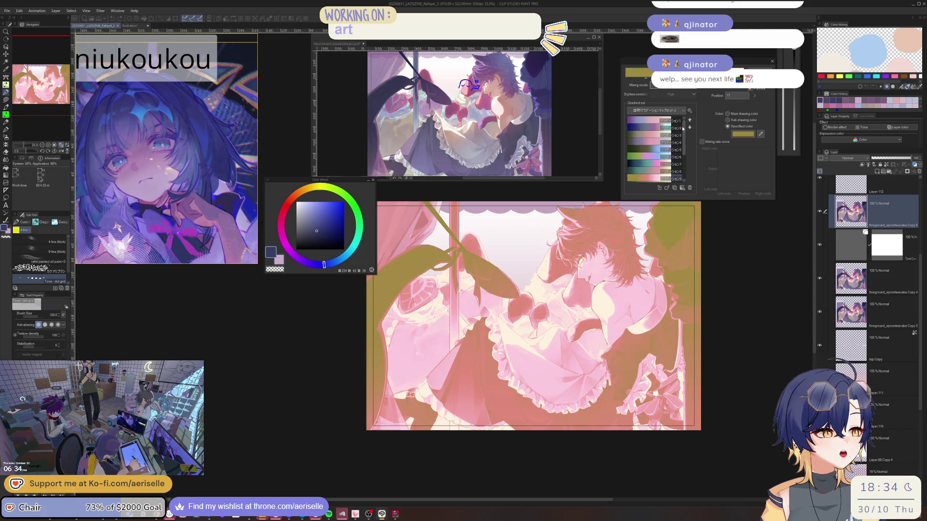
click(657, 127)
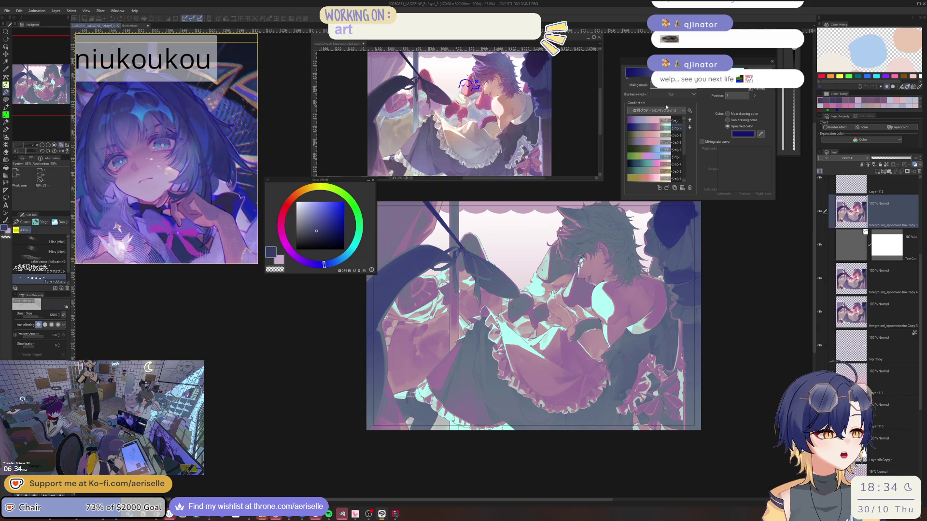
- Switch the gradient set from Somber Shade to the random soft light set
click(665, 110)
click(660, 119)
click(659, 110)
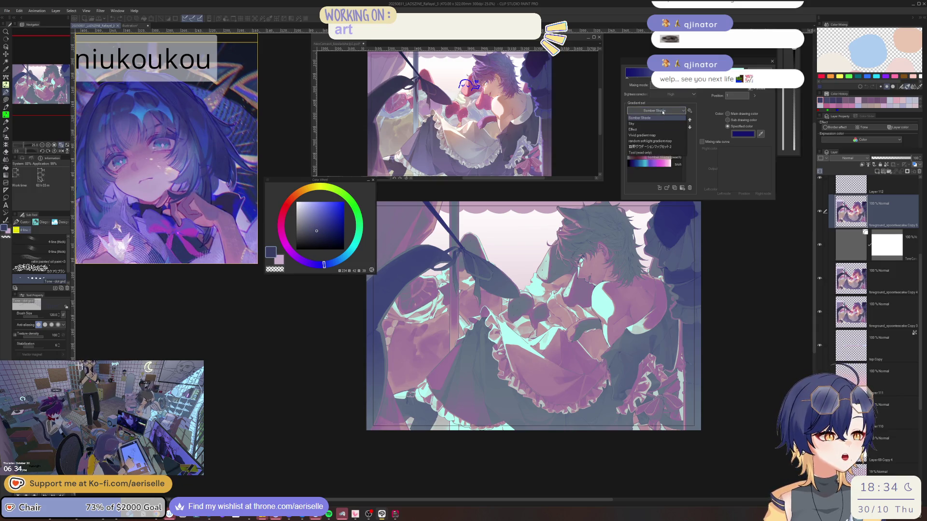
click(662, 141)
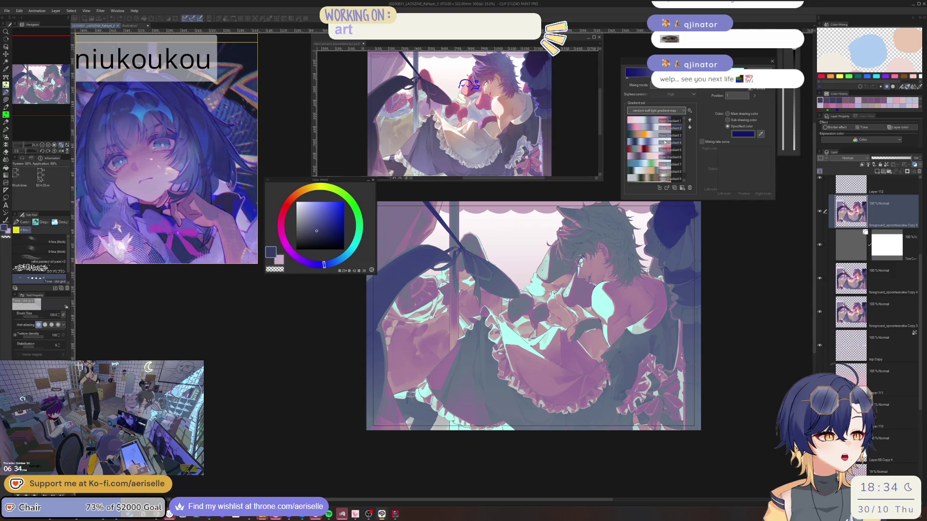
- Preview New Gradient 2 through 7 and apply the chosen gradient map
click(650, 128)
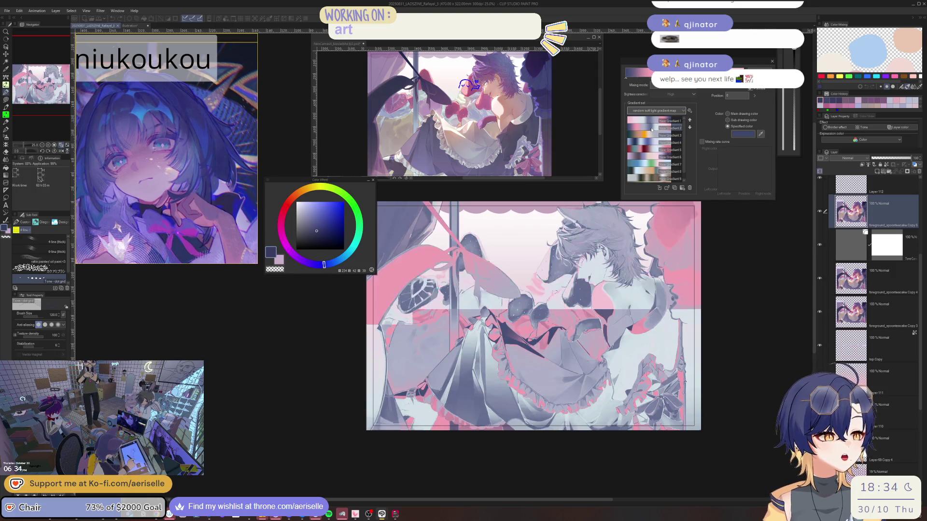
click(648, 135)
click(646, 142)
click(645, 150)
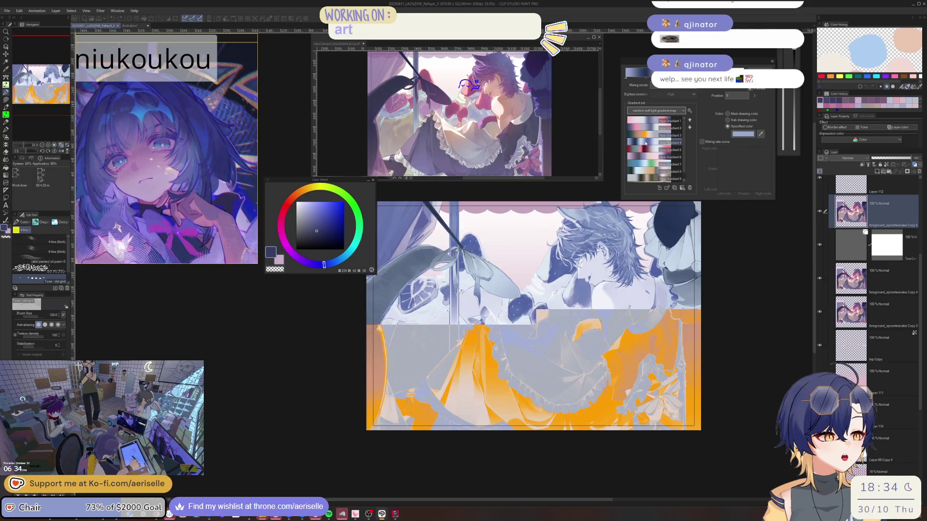
click(643, 157)
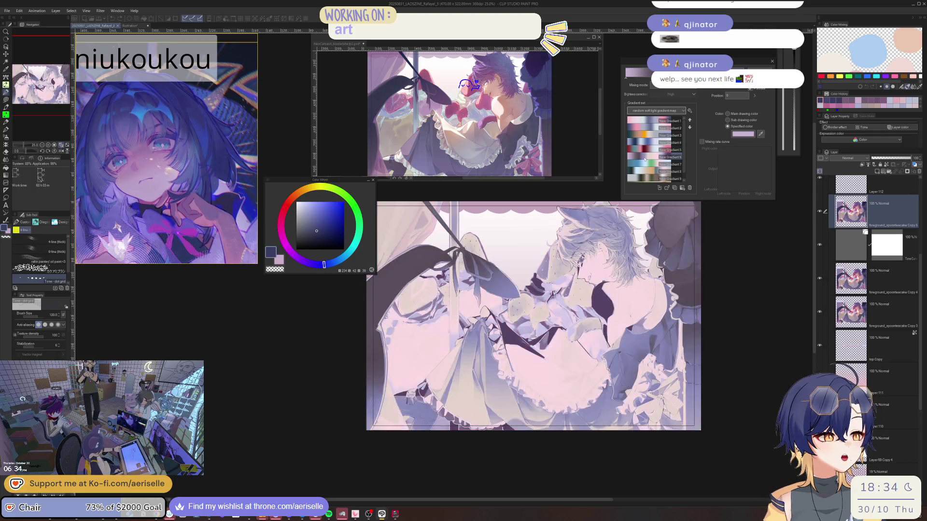
click(644, 165)
scroll(655, 111, down, 1)
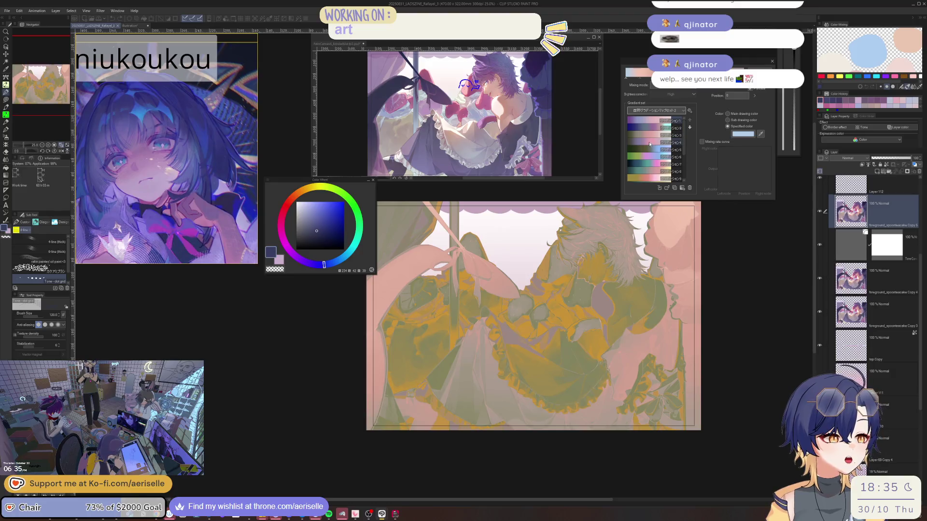
click(646, 142)
key(Return)
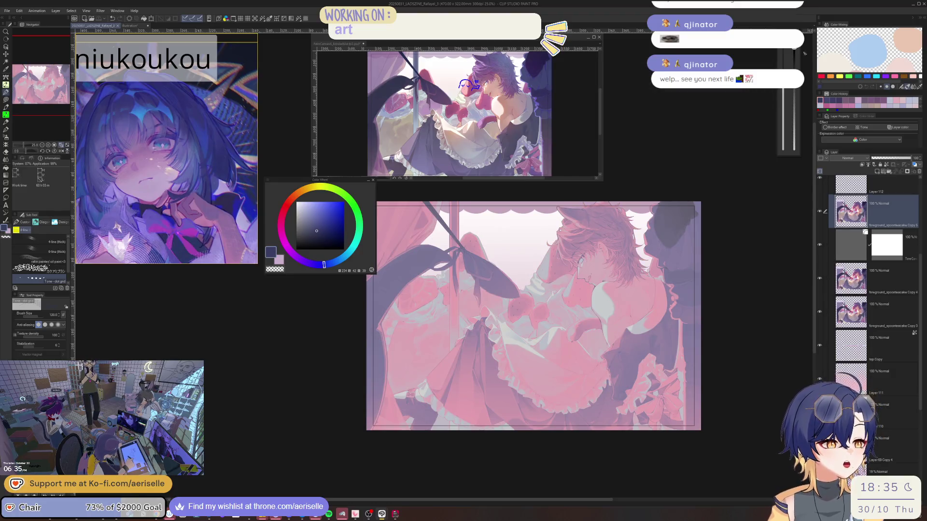
- Set the gradient-mapped layer to Pin light at 20% opacity and compare it on and off
click(849, 158)
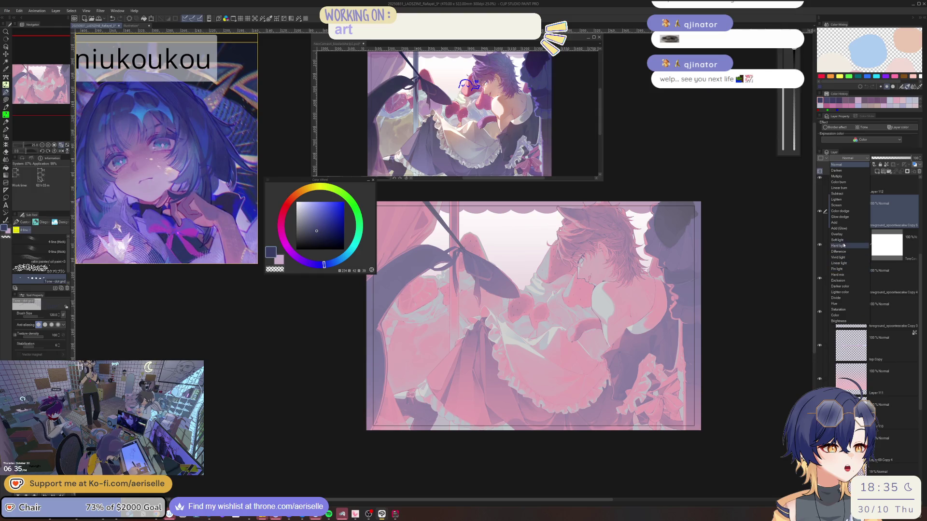
click(842, 270)
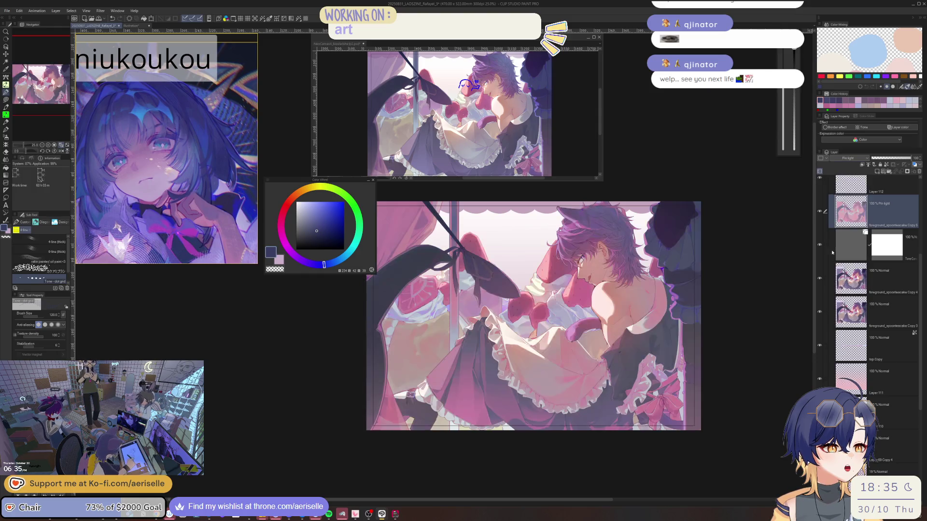
key(ctrl+alt+space)
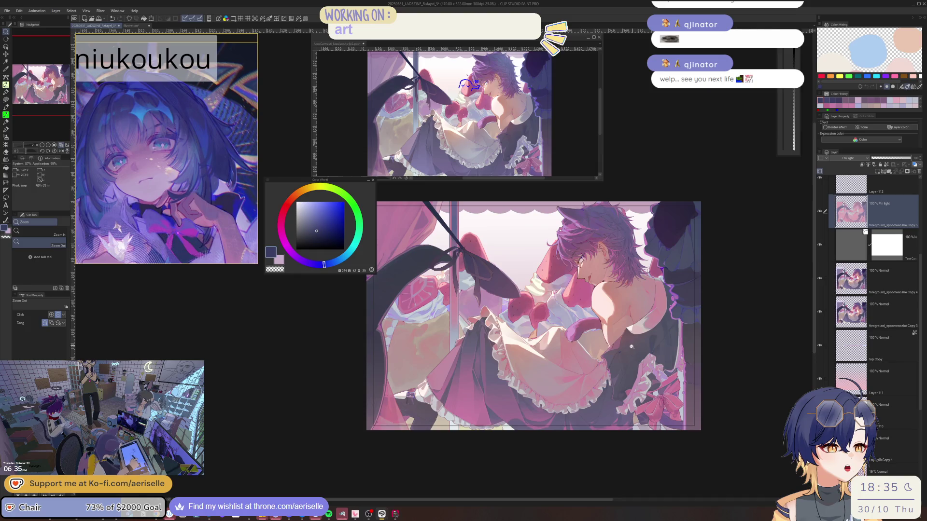
mouse_move(625, 345)
mouse_down()
mouse_move(675, 340)
mouse_move(634, 333)
mouse_move(695, 331)
mouse_up()
click(914, 161)
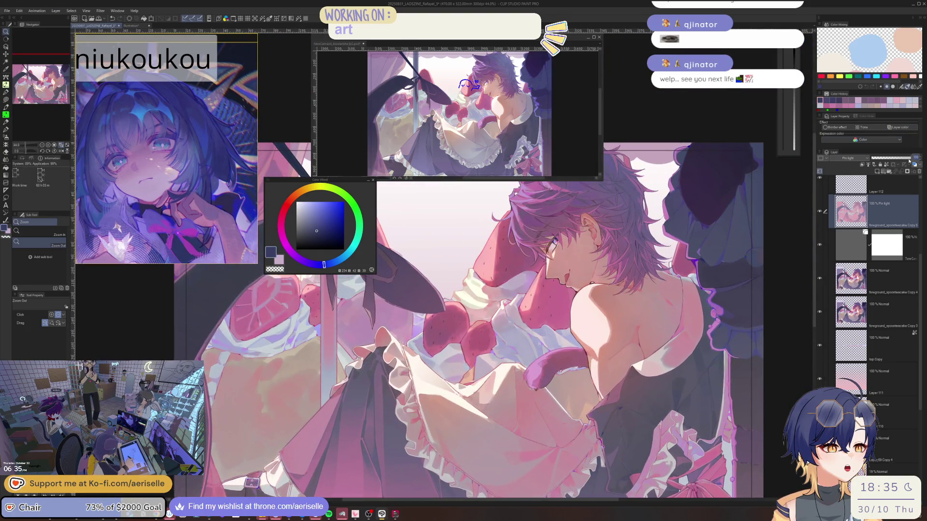
text(20)
key(Return)
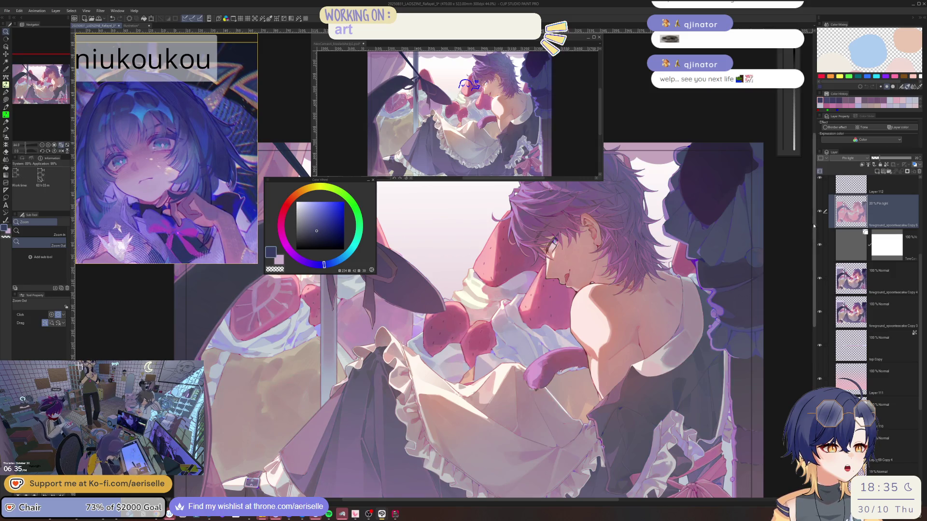
click(819, 212)
click(819, 212)
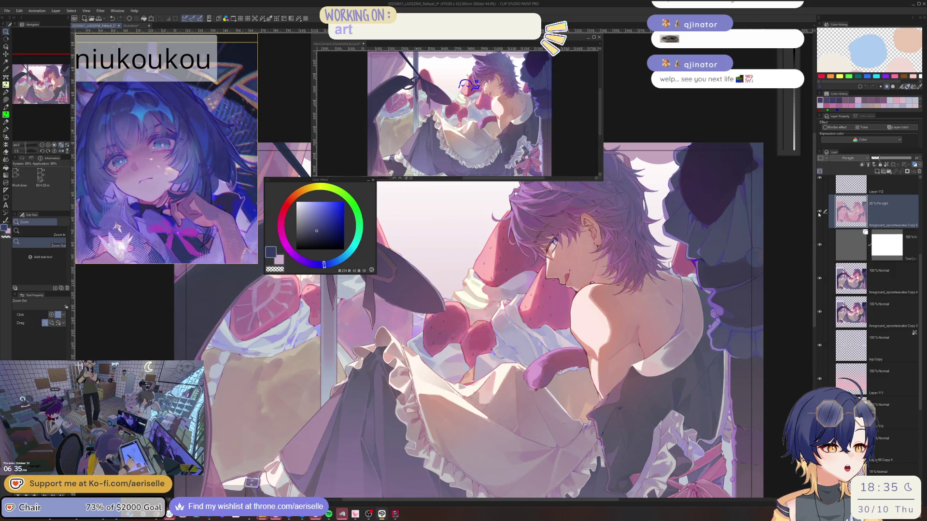
drag(726, 275, 712, 250)
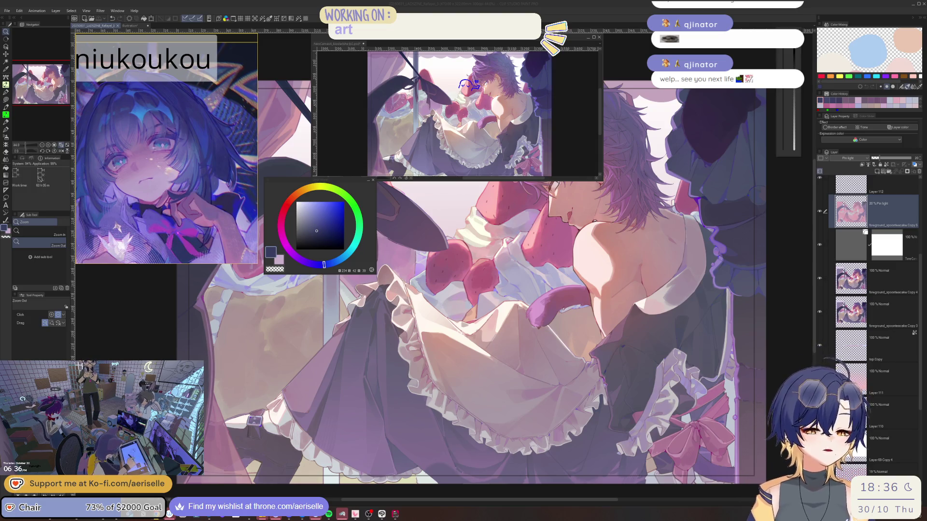
- Add a new raster layer above the gradient layer with Add (Glow) blending
scroll(642, 273, up, 3)
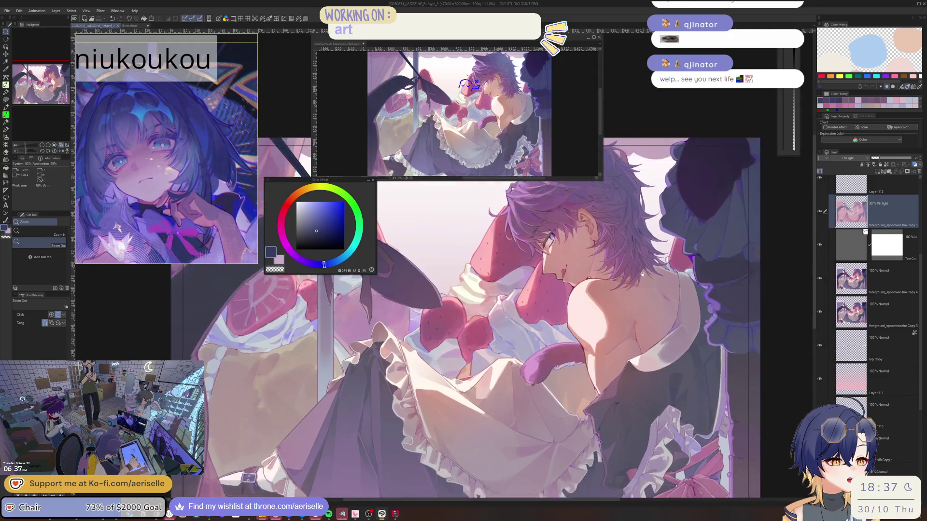
scroll(642, 273, down, 2)
click(878, 172)
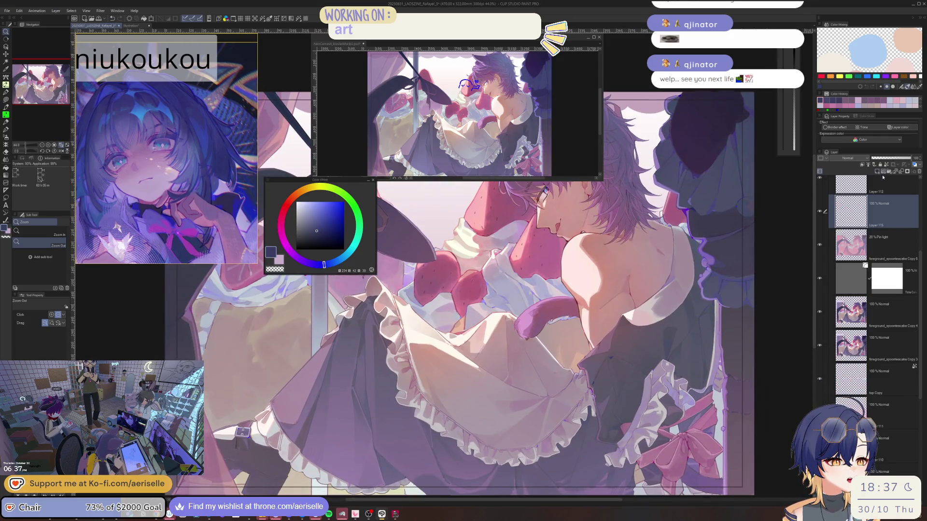
click(861, 158)
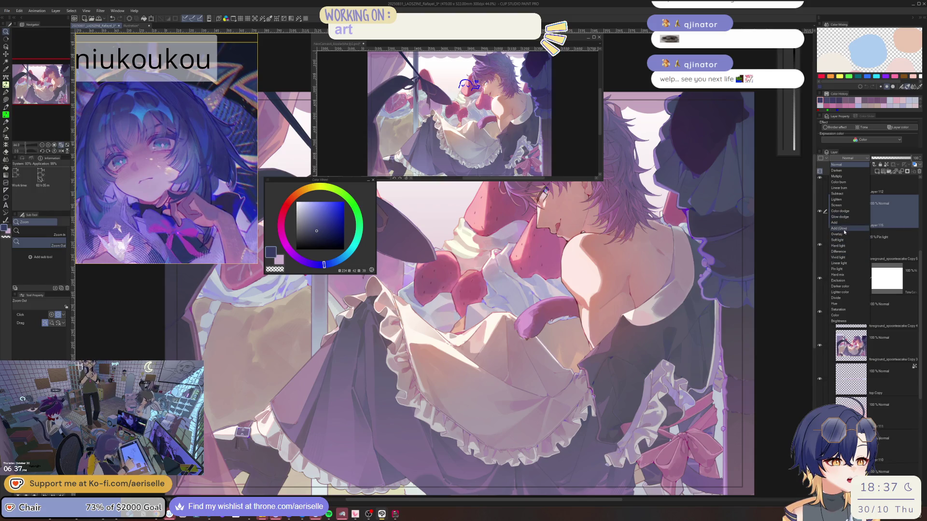
click(844, 232)
- Reselect the Add (Glow) layer, flip the canvas to check composition, and switch to the Airbrush
key(alt+bracketleft)
key(alt+bracketleft)
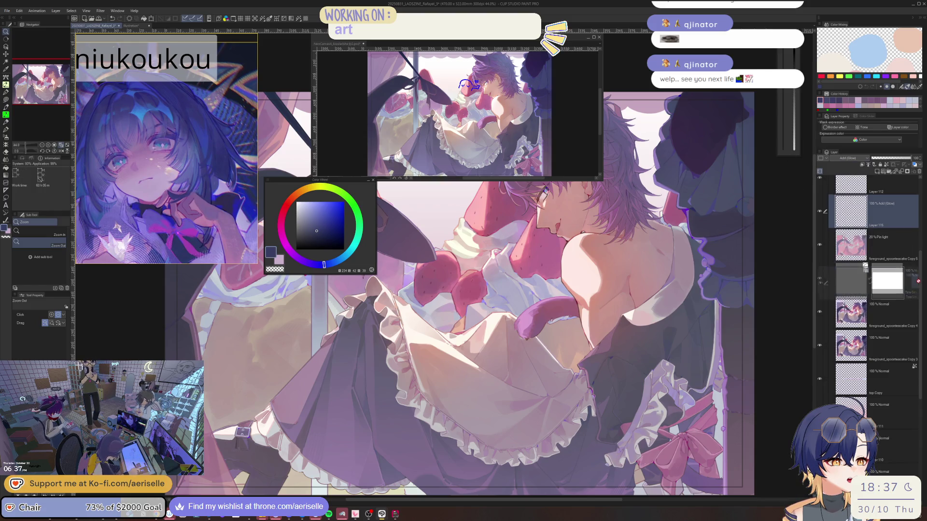
drag(919, 277, 920, 251)
click(883, 244)
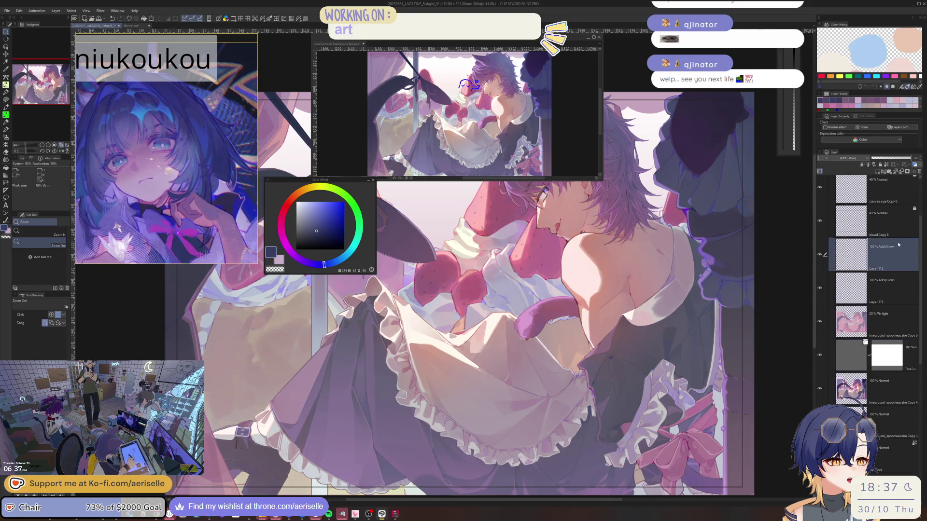
key(ctrl+e)
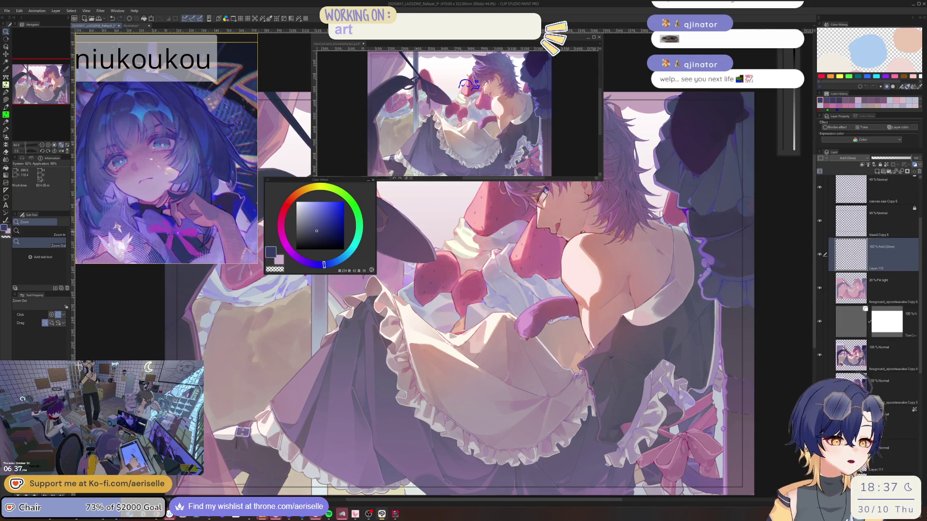
key(h)
key(b)
key(h)
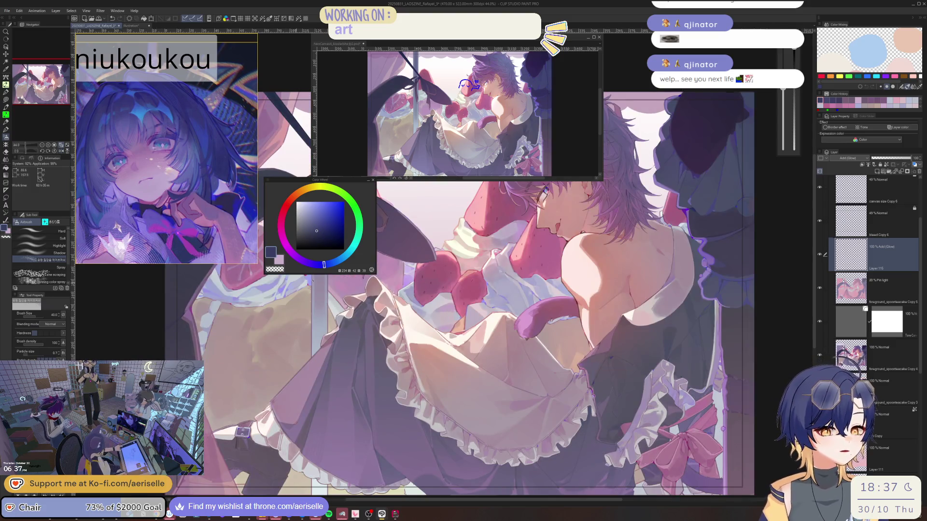
- Airbrush a large soft white glow around the head and shoulder, erasing some near the face
click(60, 238)
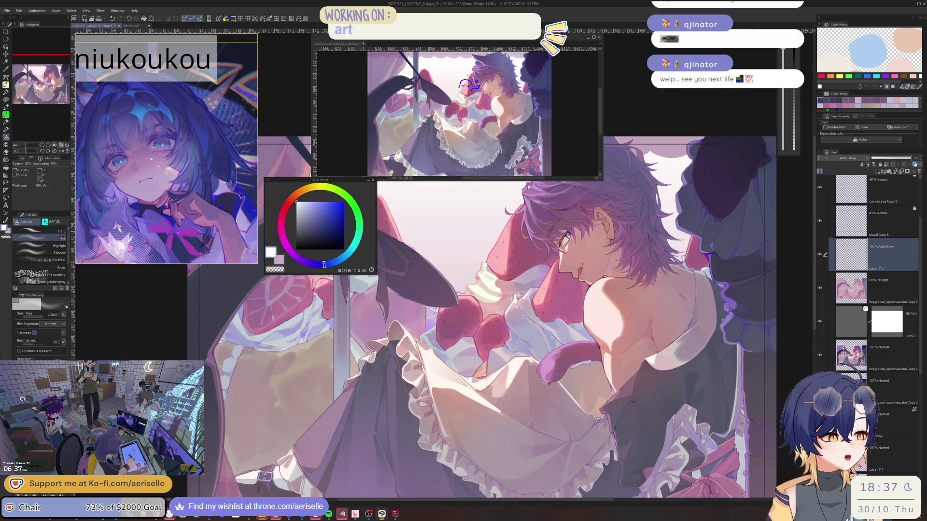
drag(531, 217, 621, 332)
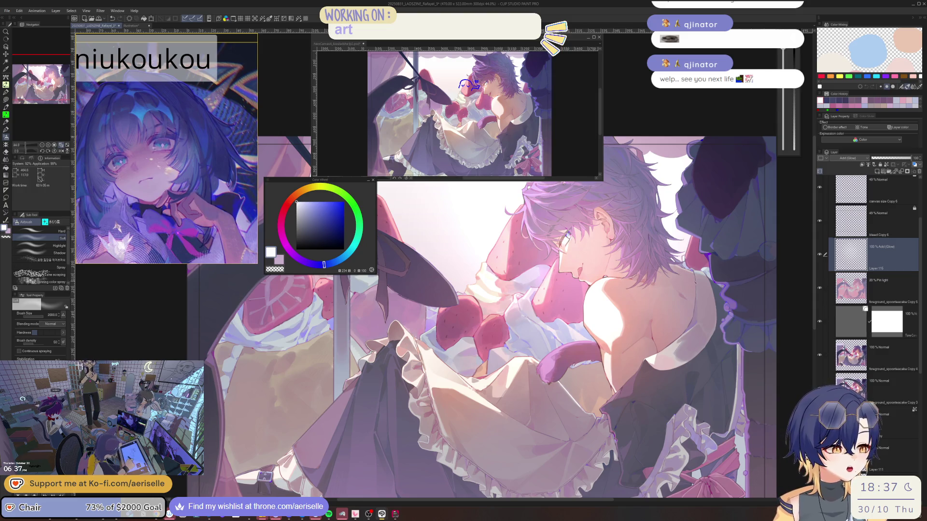
key(e)
drag(575, 232, 651, 352)
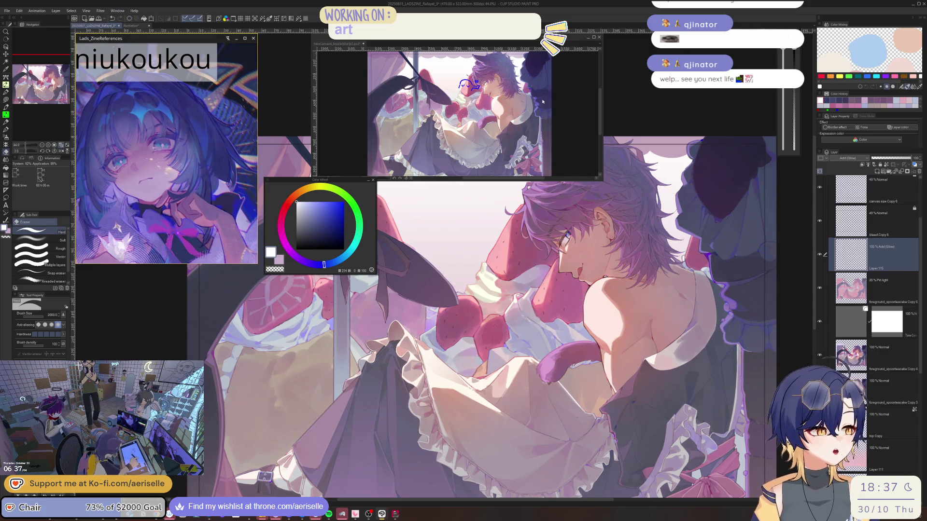
- Repaint the white glow over the face and shoulder with a smaller soft airbrush
key(ctrl+minus)
key(k)
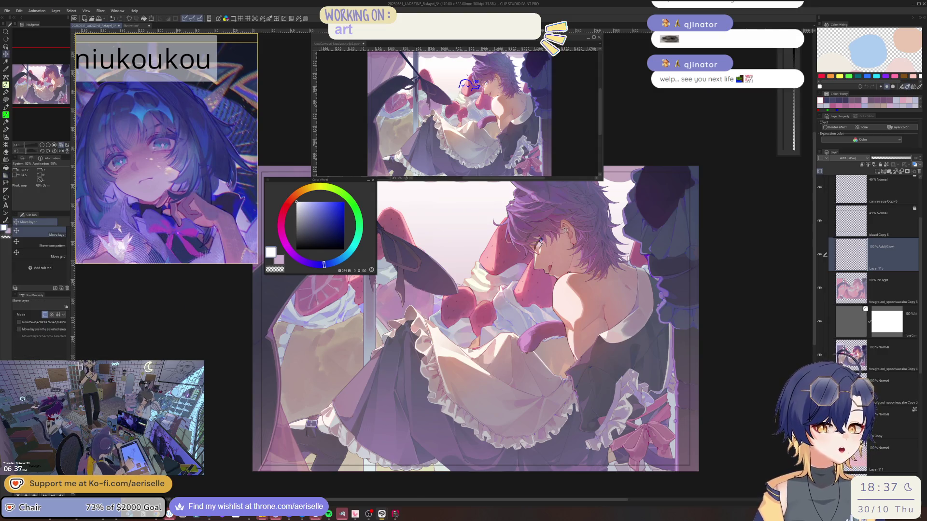
key(h)
key(b)
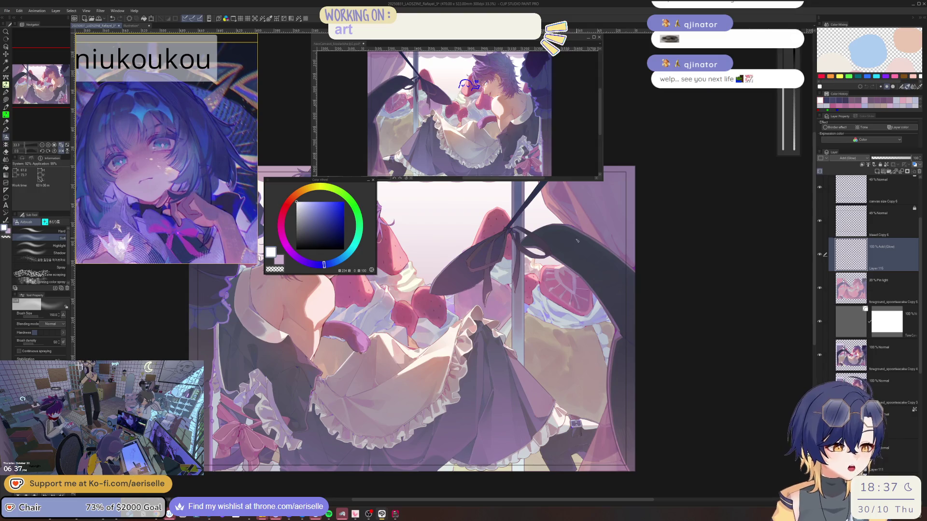
key(h)
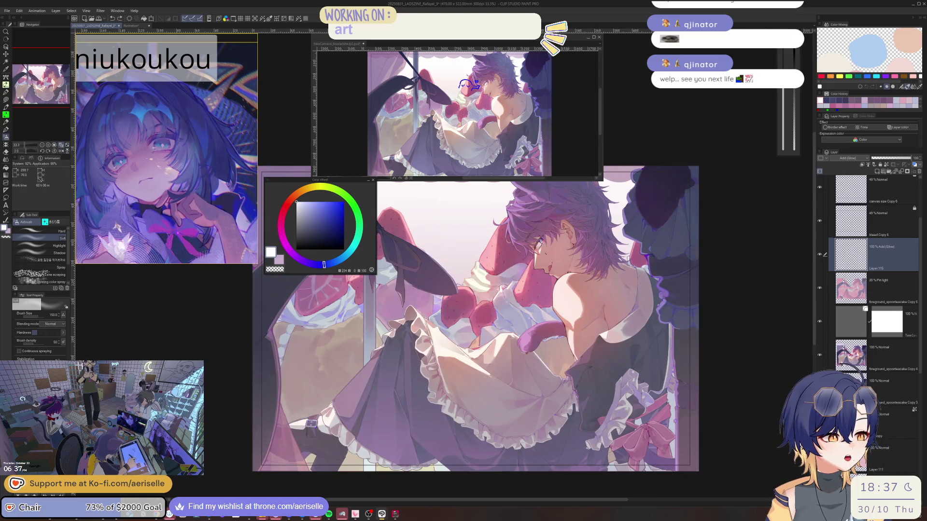
mouse_move(531, 231)
mouse_down()
mouse_move(586, 307)
mouse_move(570, 316)
mouse_up()
drag(555, 270, 593, 340)
key(ctrl+z)
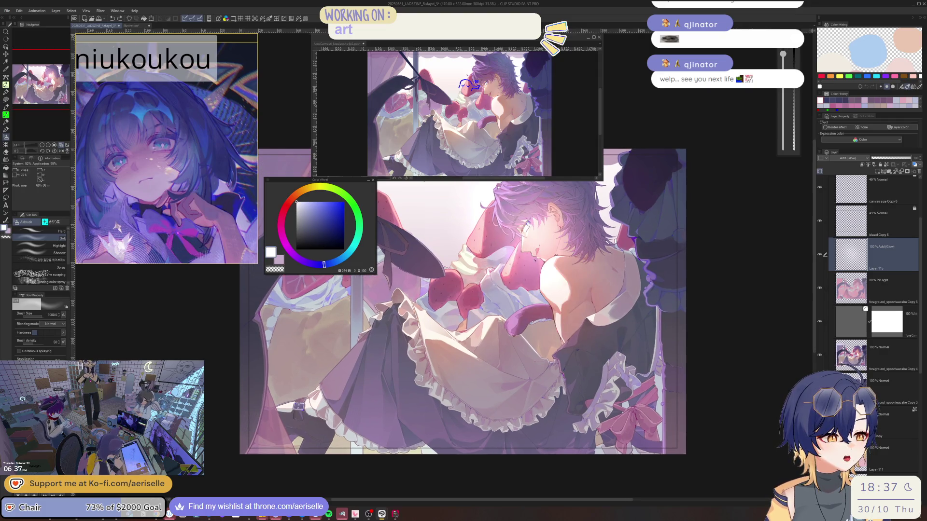
key(bracketleft)
key(bracketleft)
key(bracketleft)
drag(521, 244, 577, 312)
- Switch to light orange and airbrush a warm glow onto the hair and shoulder
click(307, 189)
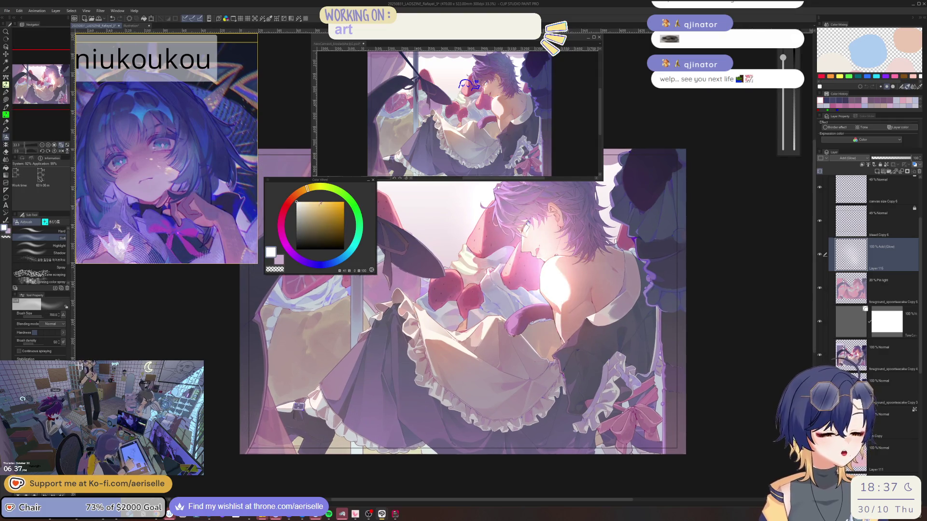
click(319, 203)
key(e)
drag(637, 270, 517, 234)
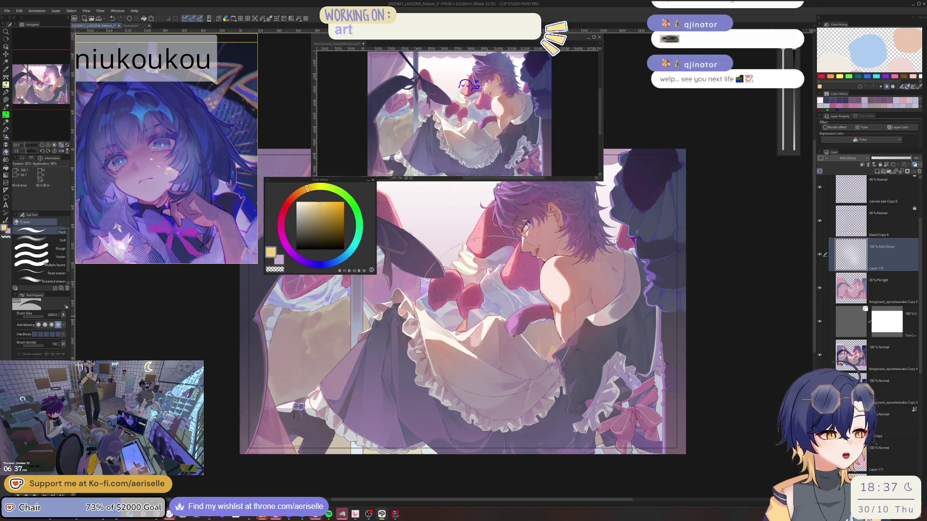
key(b)
key(b)
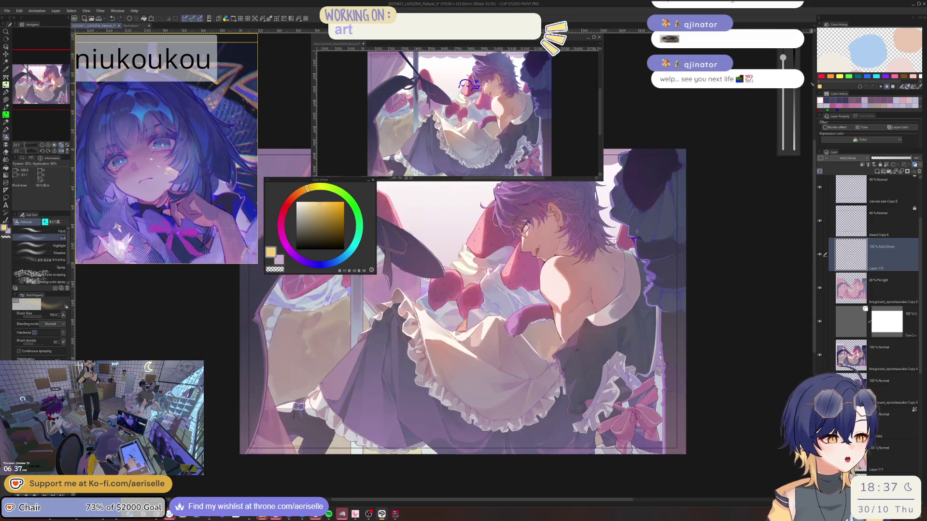
mouse_move(519, 230)
mouse_down()
mouse_move(555, 261)
mouse_move(557, 282)
mouse_up()
key(ctrl+z)
key(bracketright)
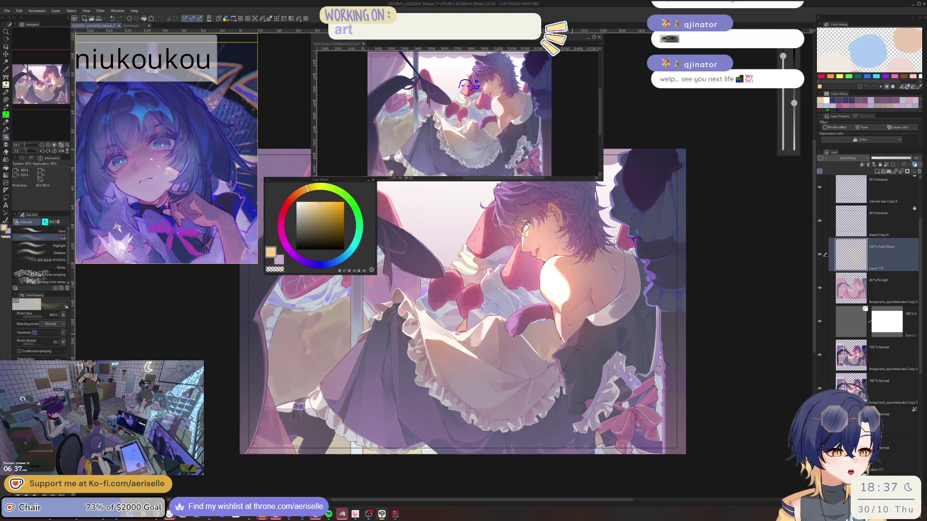
key(ctrl+z)
key(ctrl+z)
drag(510, 204, 577, 277)
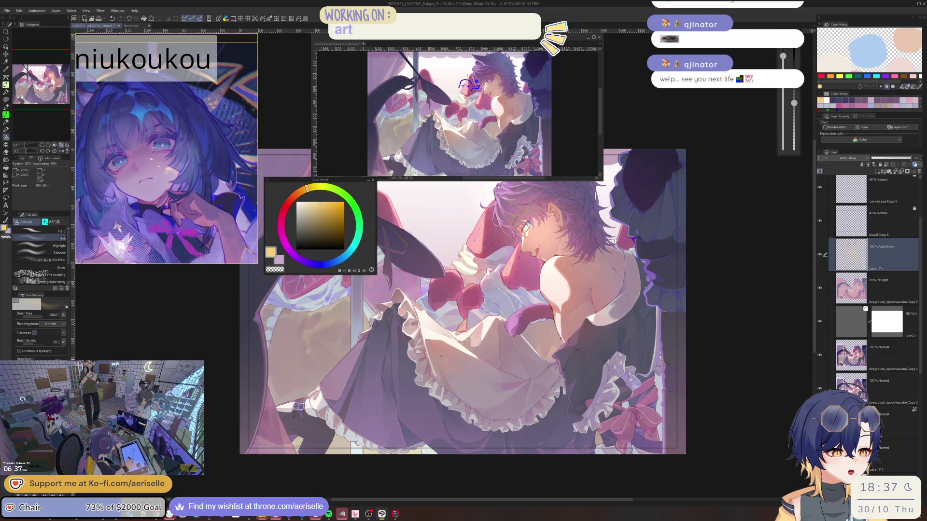
- Brighten the apron with warm glow, trying brush sizes 200 and 300, ending at 150
mouse_move(441, 356)
mouse_down()
mouse_move(416, 309)
mouse_move(509, 325)
mouse_move(495, 318)
mouse_up()
key(ctrl+z)
drag(783, 59, 783, 68)
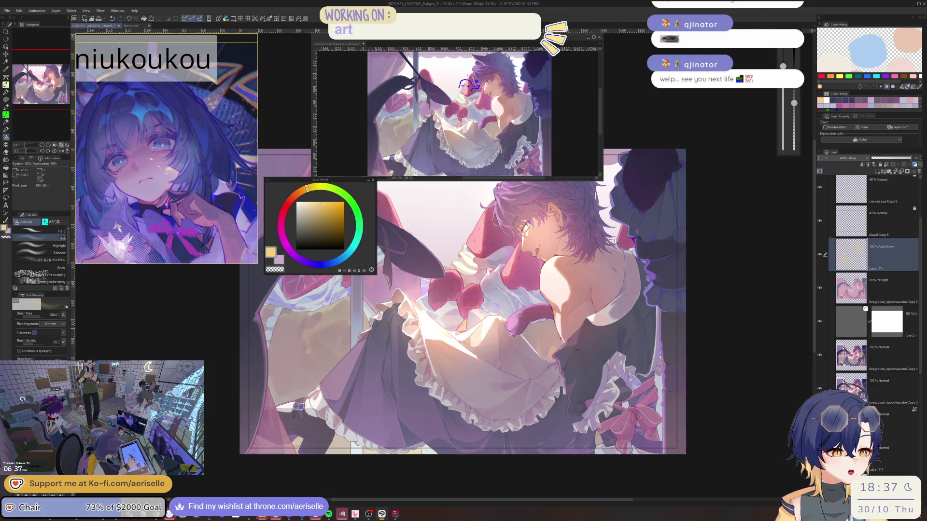
mouse_move(502, 333)
mouse_down()
mouse_move(519, 305)
mouse_move(520, 313)
mouse_up()
key(ctrl+z)
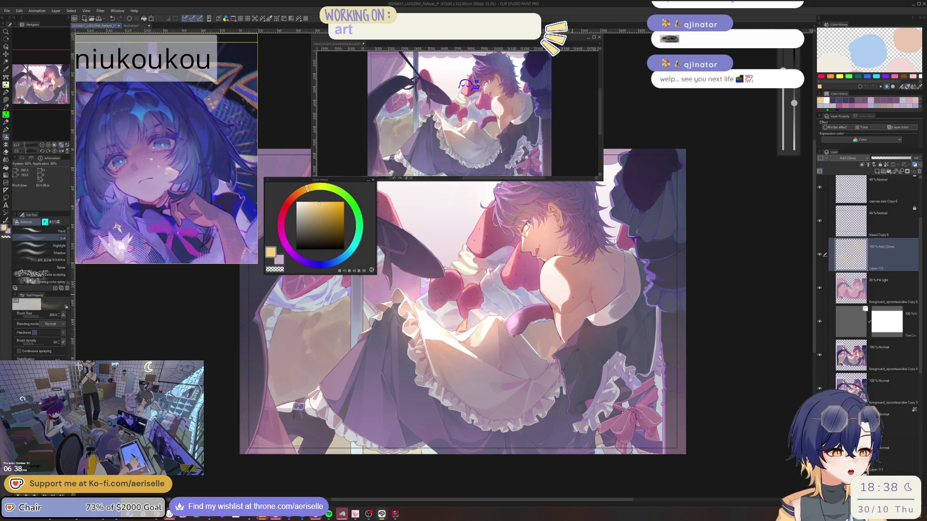
key(ctrl+z)
drag(783, 70, 783, 66)
drag(502, 338, 541, 294)
drag(783, 66, 783, 71)
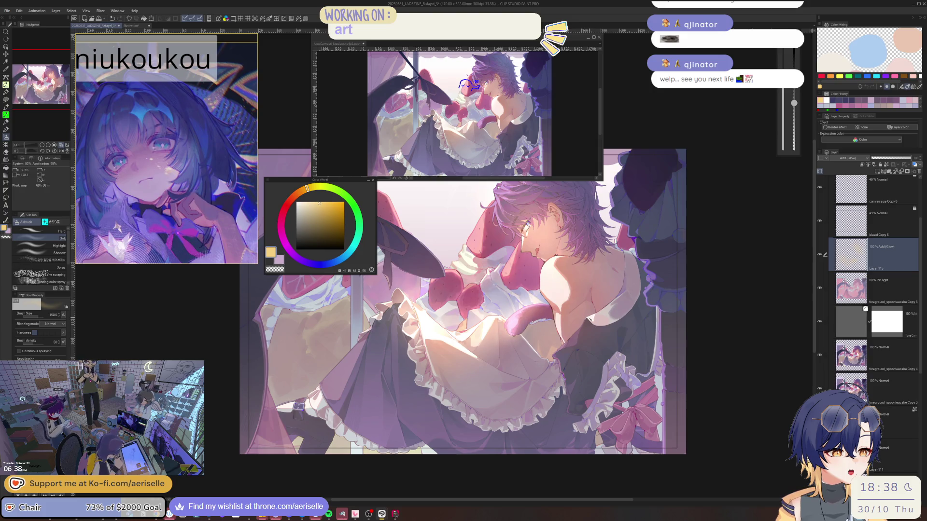
- Airbrush a faint light cyan glow along the shoulder edge with brush size 400
key(ctrl+minus)
key(ctrl+minus)
key(ctrl+minus)
key(h)
key(h)
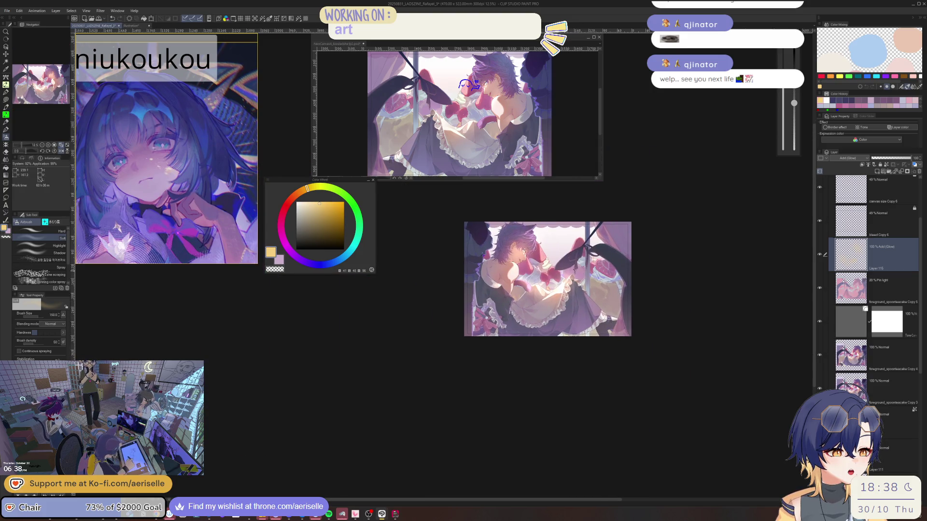
key(ctrl+plus)
key(ctrl+plus)
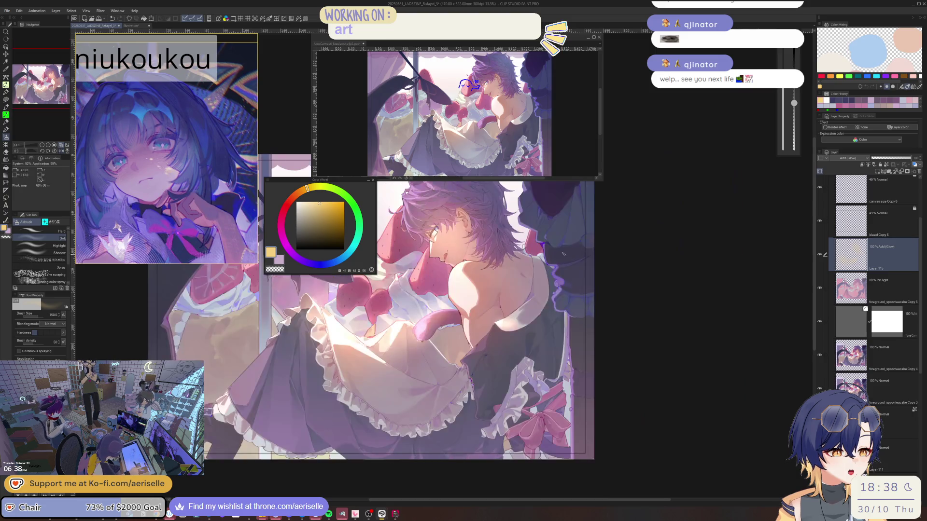
key(h)
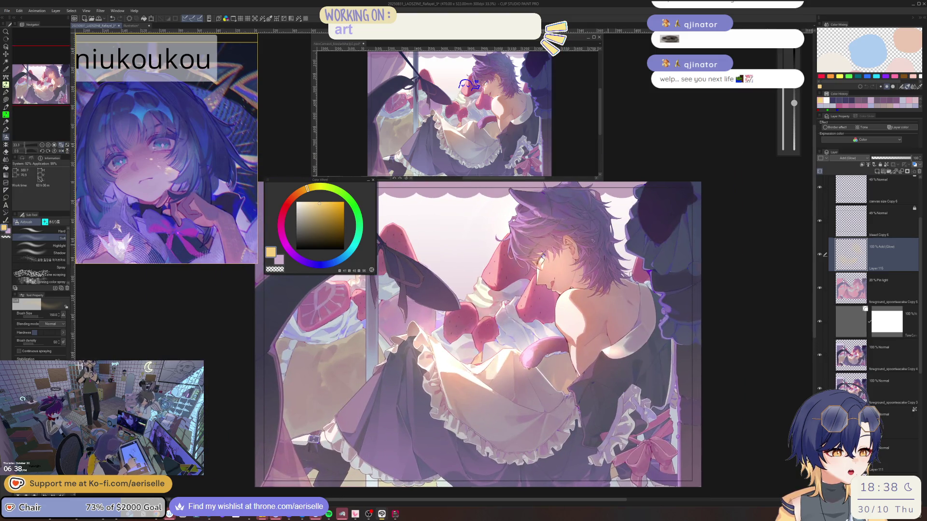
click(348, 253)
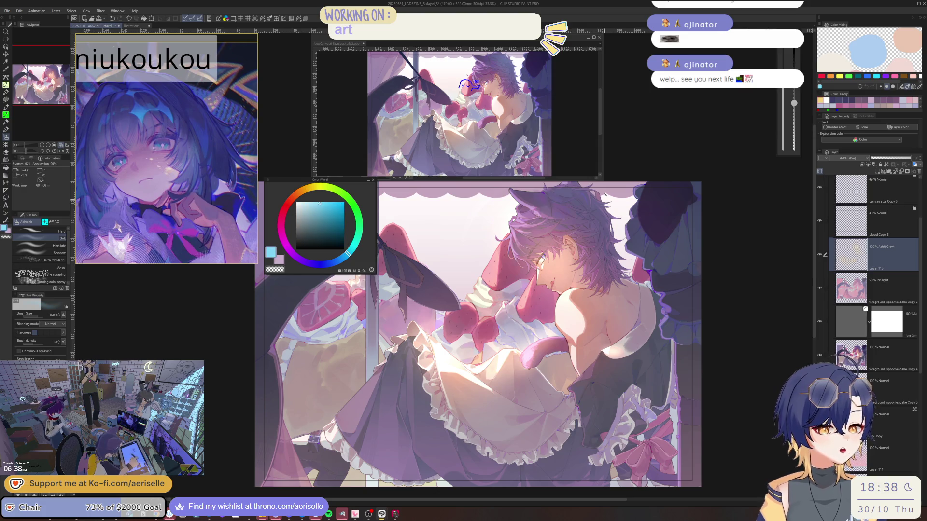
key(bracketright)
key(bracketright)
key(bracketright)
drag(657, 294, 675, 321)
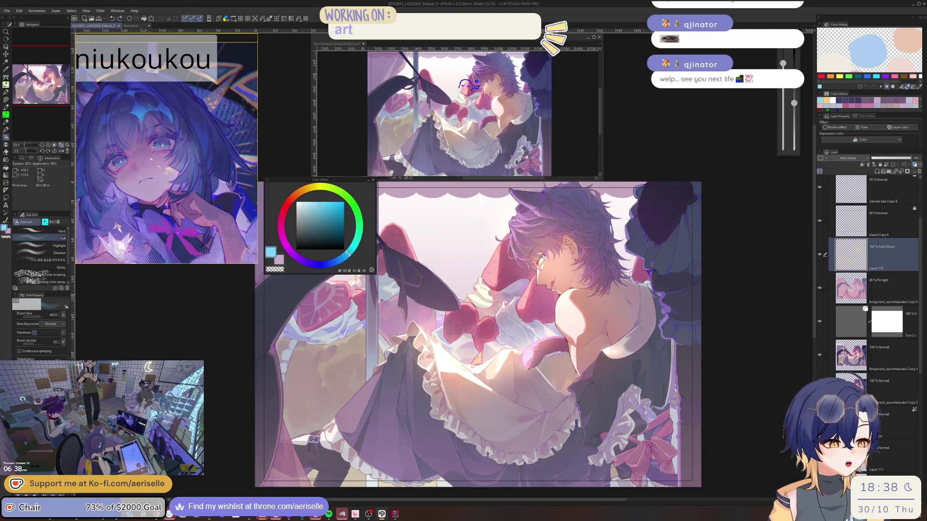
key(m)
scroll(655, 291, up, 1)
scroll(655, 291, up, 3)
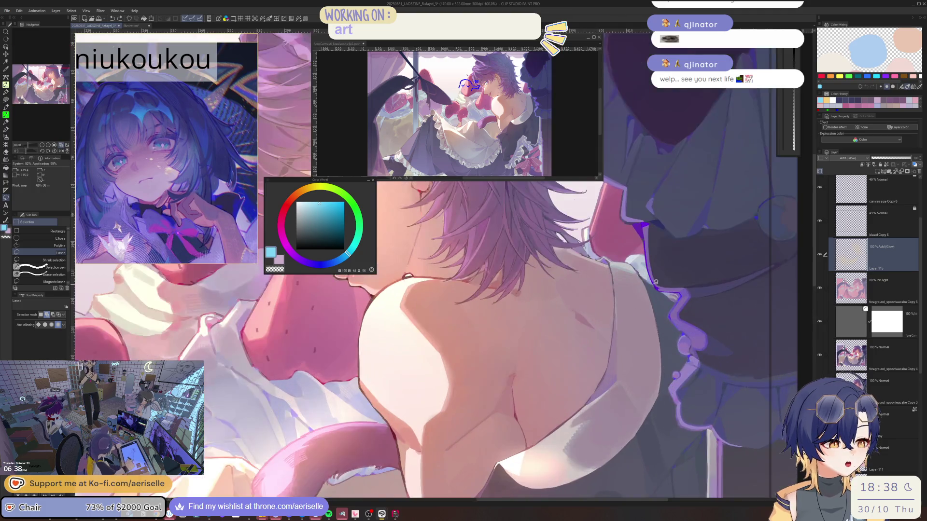
- Lasso-select the shoulder edge and airbrush a bluish-white rim light inside the selection
mouse_move(670, 312)
mouse_down()
mouse_move(684, 363)
mouse_move(672, 379)
mouse_move(672, 406)
mouse_move(630, 442)
mouse_move(611, 256)
mouse_up()
key(g)
scroll(591, 263, down, 2)
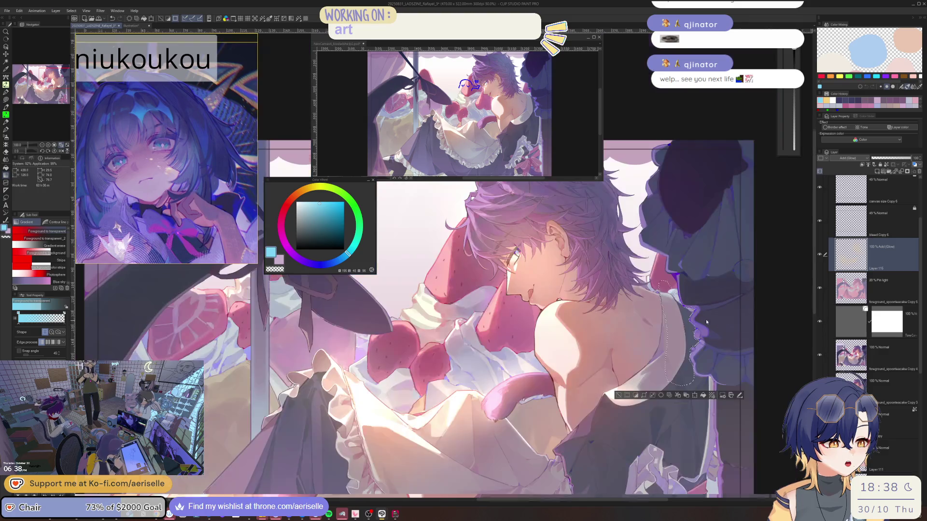
key(ctrl+d)
key(b)
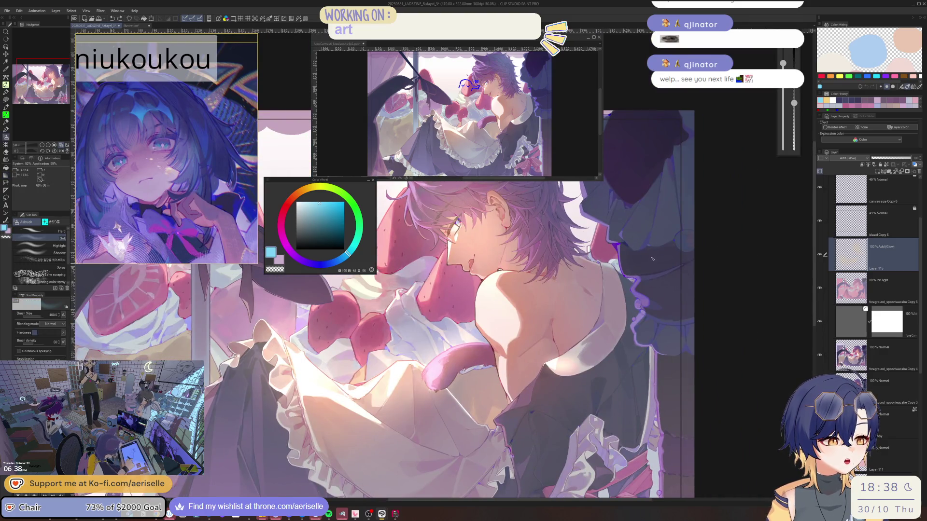
drag(640, 263, 625, 350)
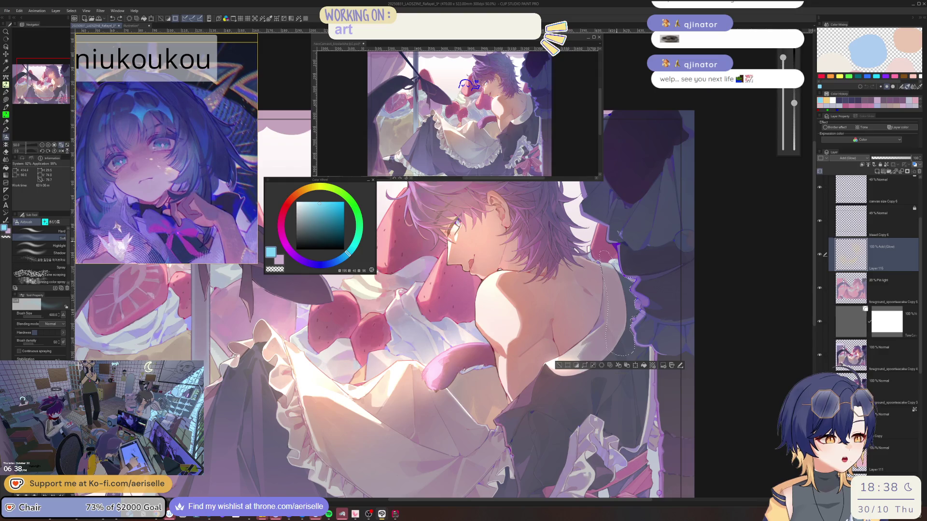
drag(621, 270, 620, 337)
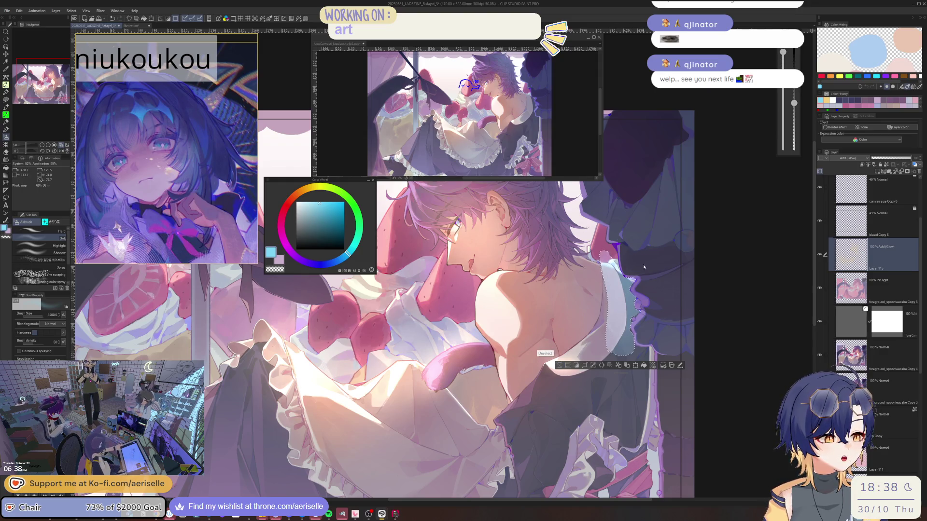
key(ctrl+d)
- Set the eraser size to 100 and switch to the Blend tool's Blur sub tool
scroll(531, 314, down, 3)
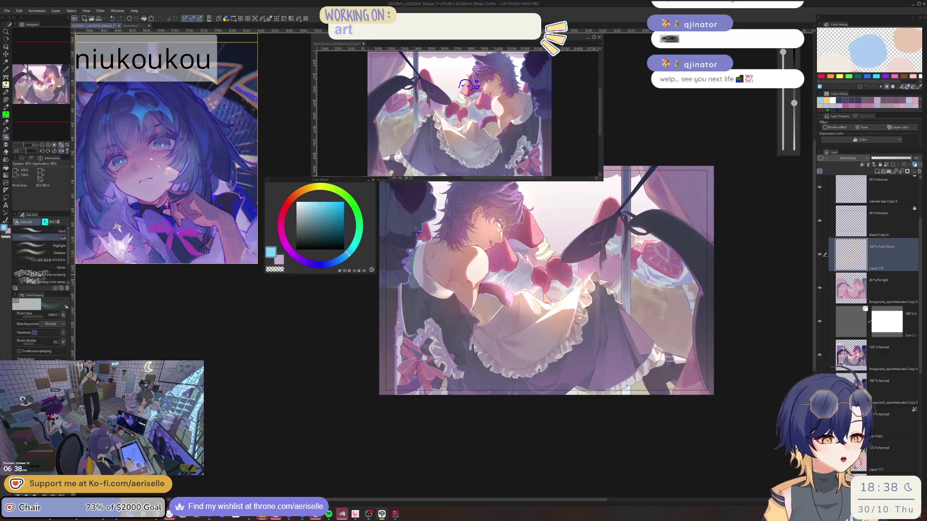
scroll(485, 284, up, 3)
key(e)
drag(483, 284, 490, 264)
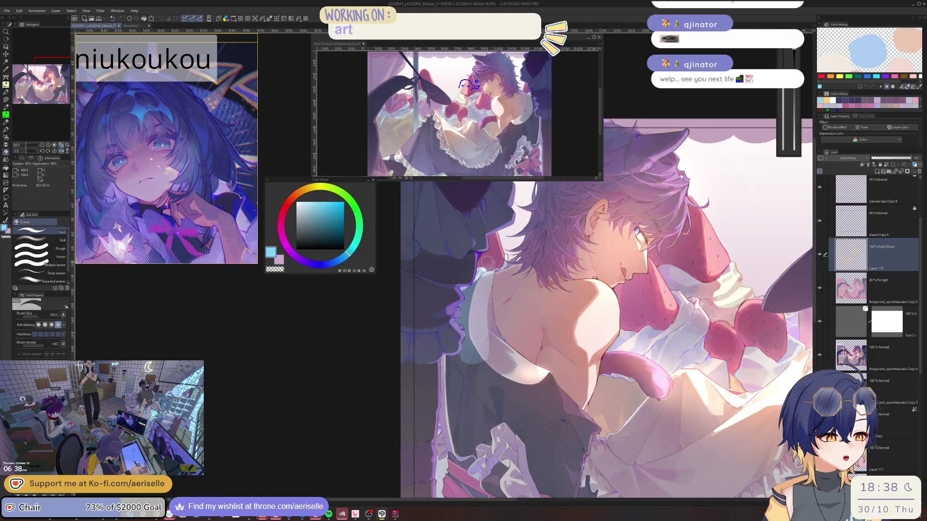
key(j)
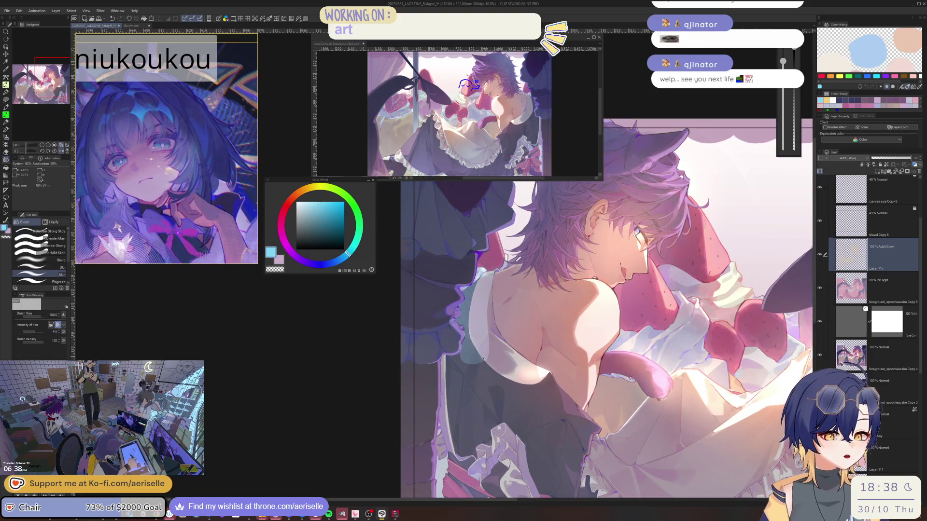
key(j)
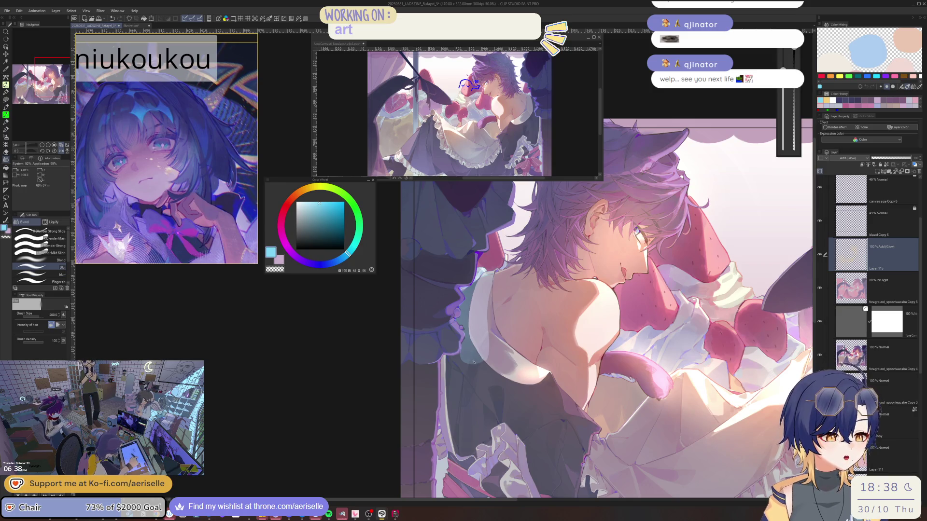